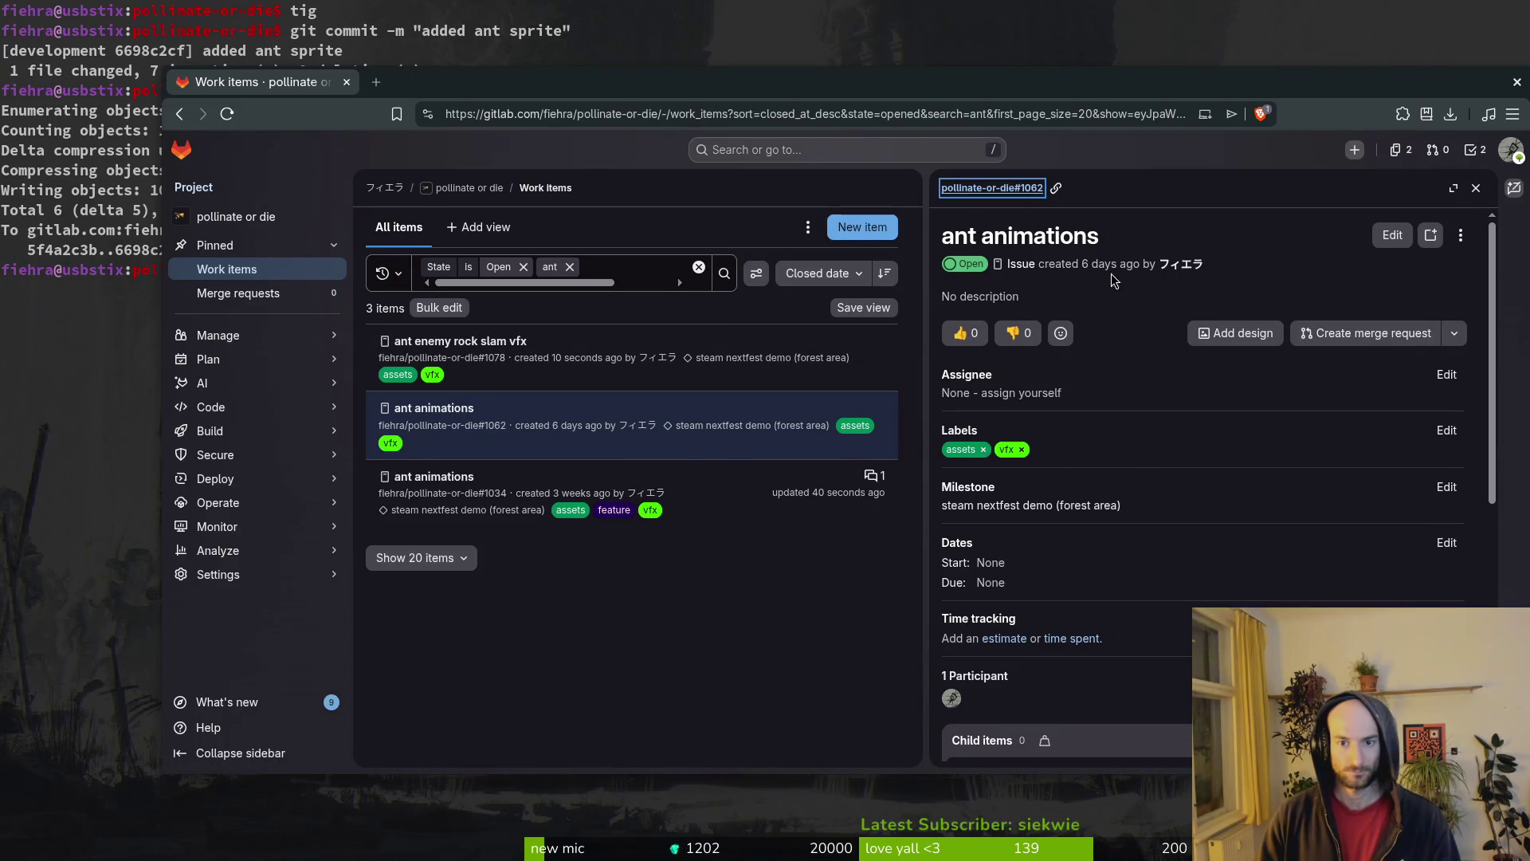
- Close the ant animations issue, then open bug issue #977 from the steam nextfest demo milestone
scroll(1029, 247, "down", 6)
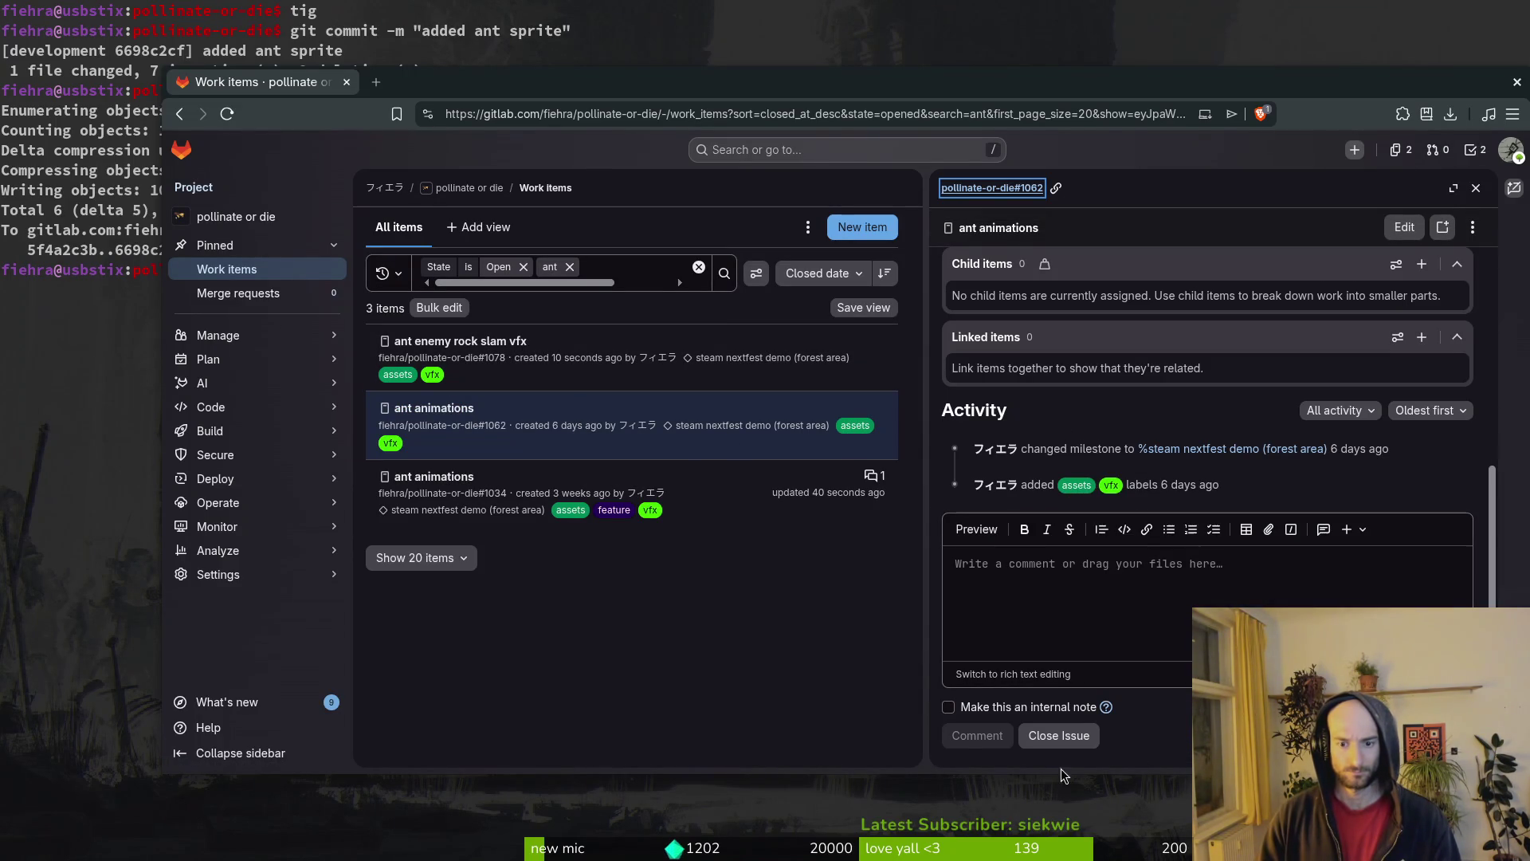
left_click(1058, 735)
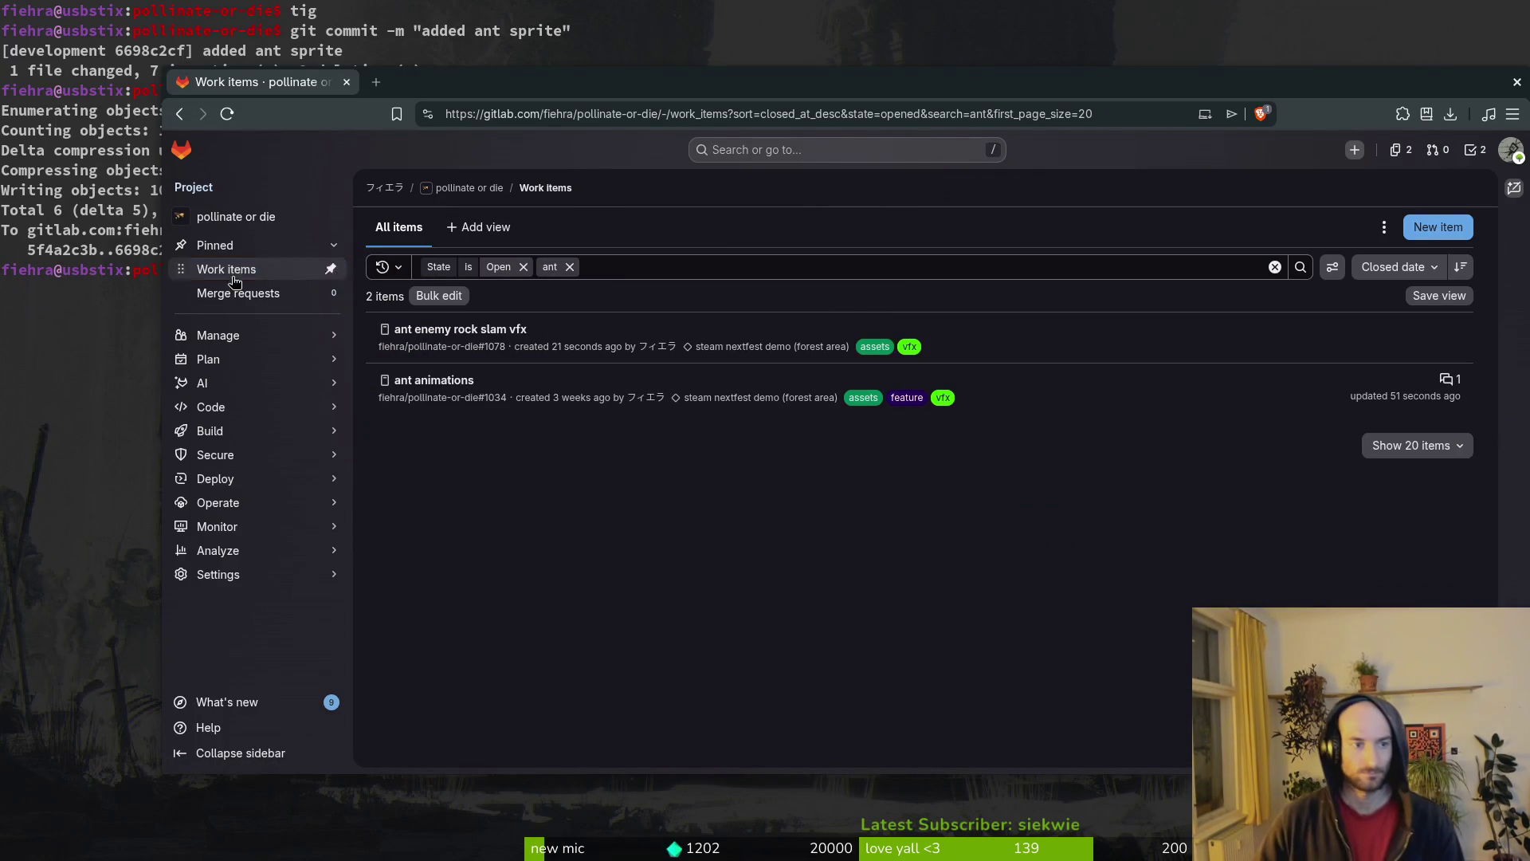
left_click(231, 271)
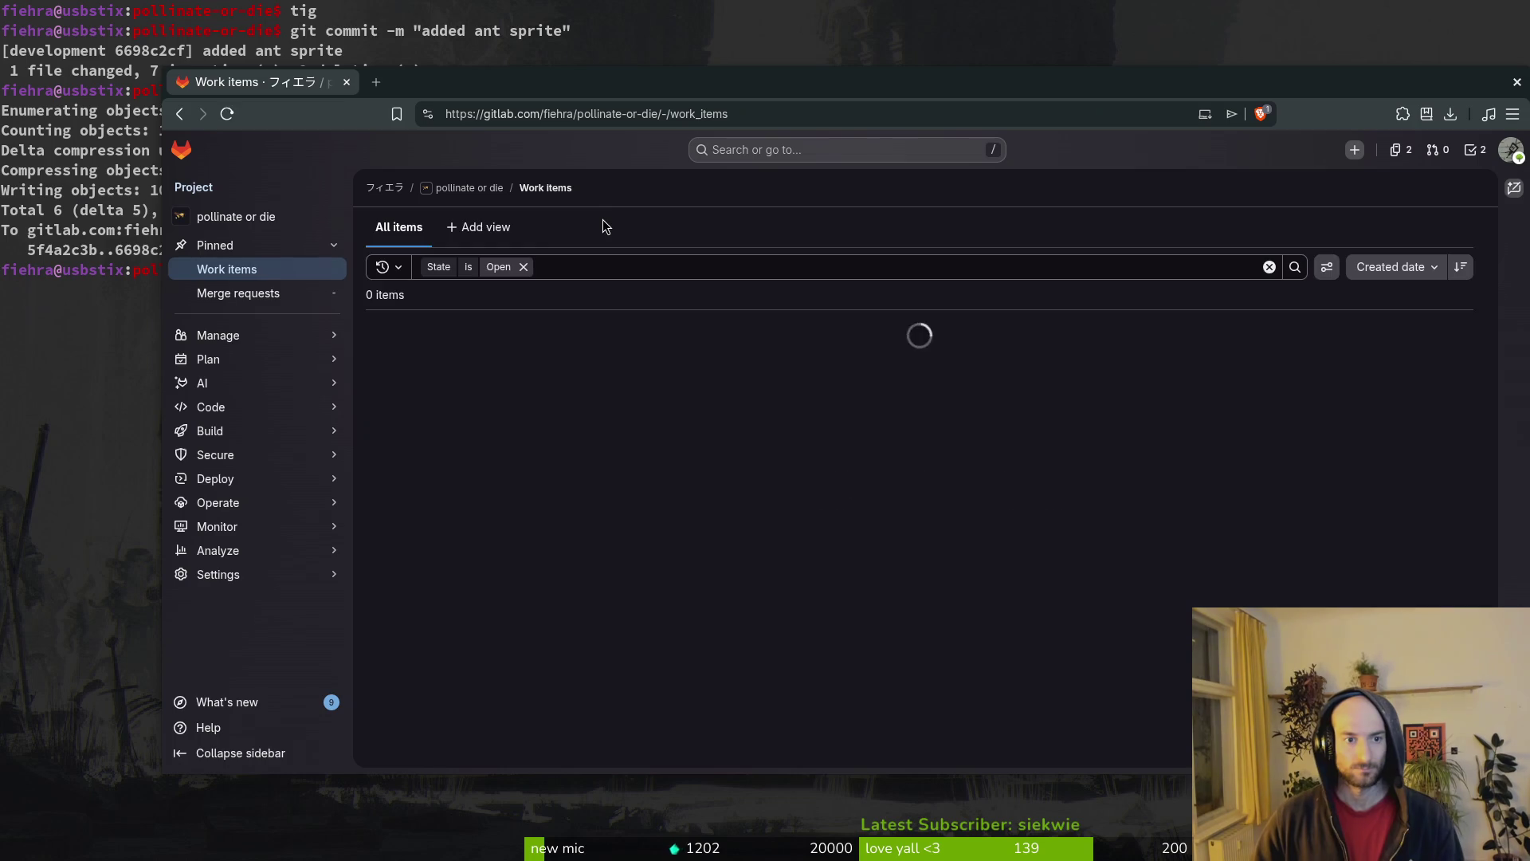
mouse_move(239, 358)
left_click(403, 410)
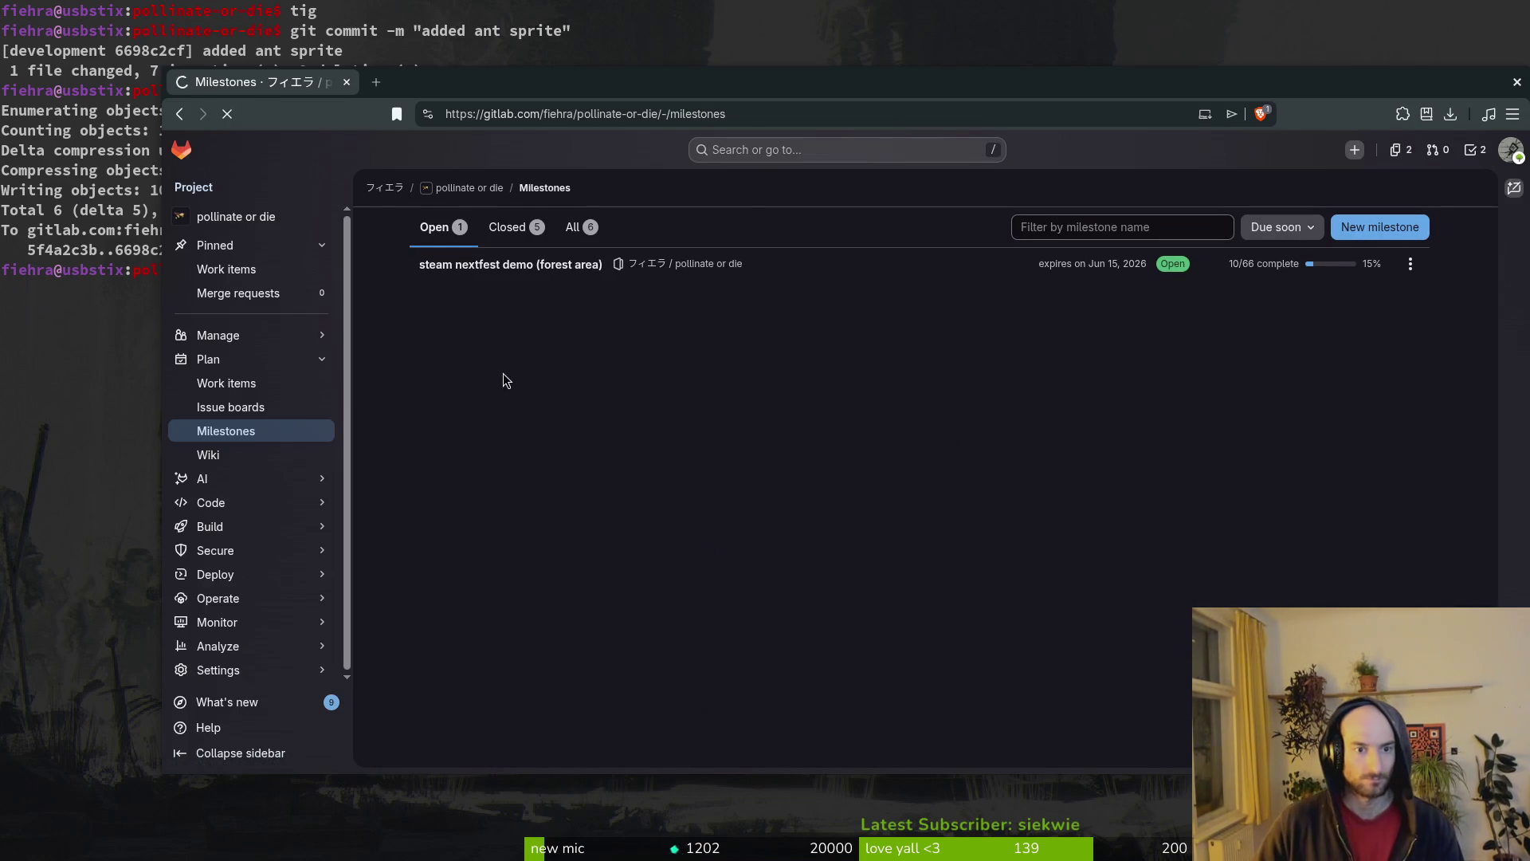
scroll(570, 542, "down", 5)
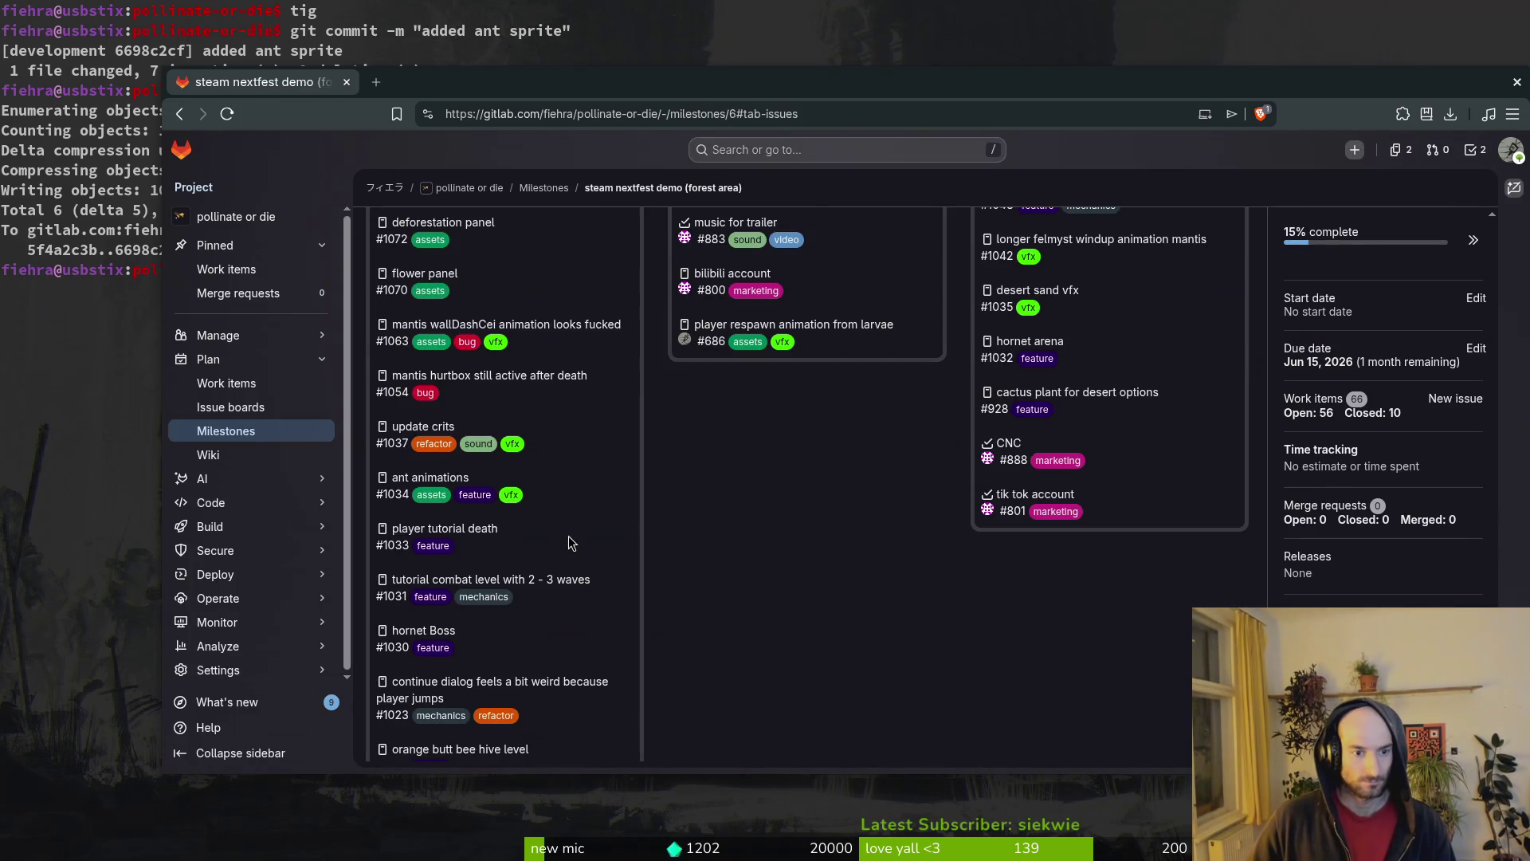
scroll(581, 505, "down", 8)
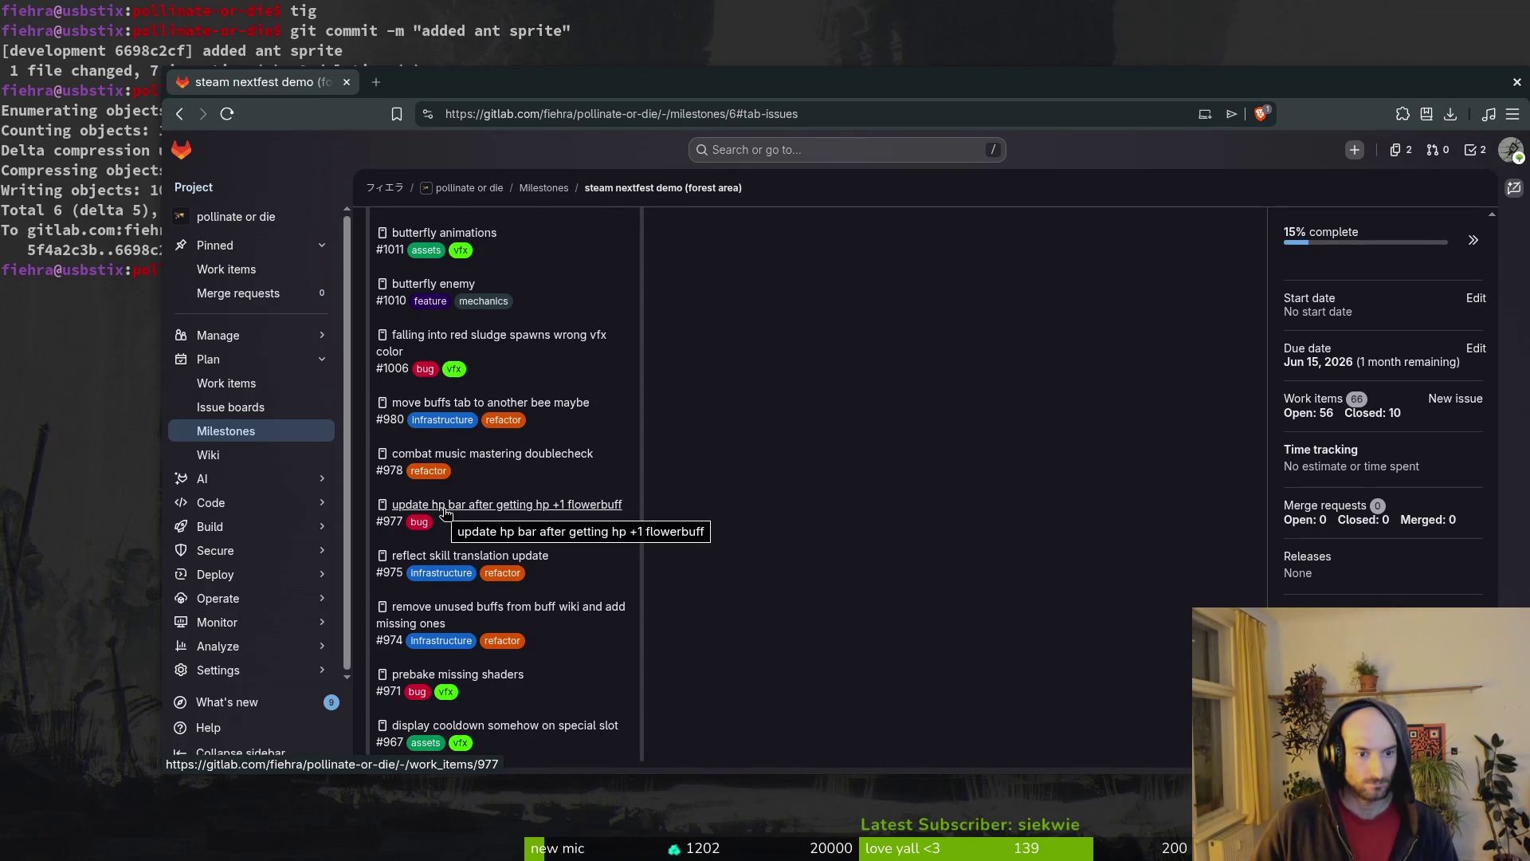
left_click(445, 505)
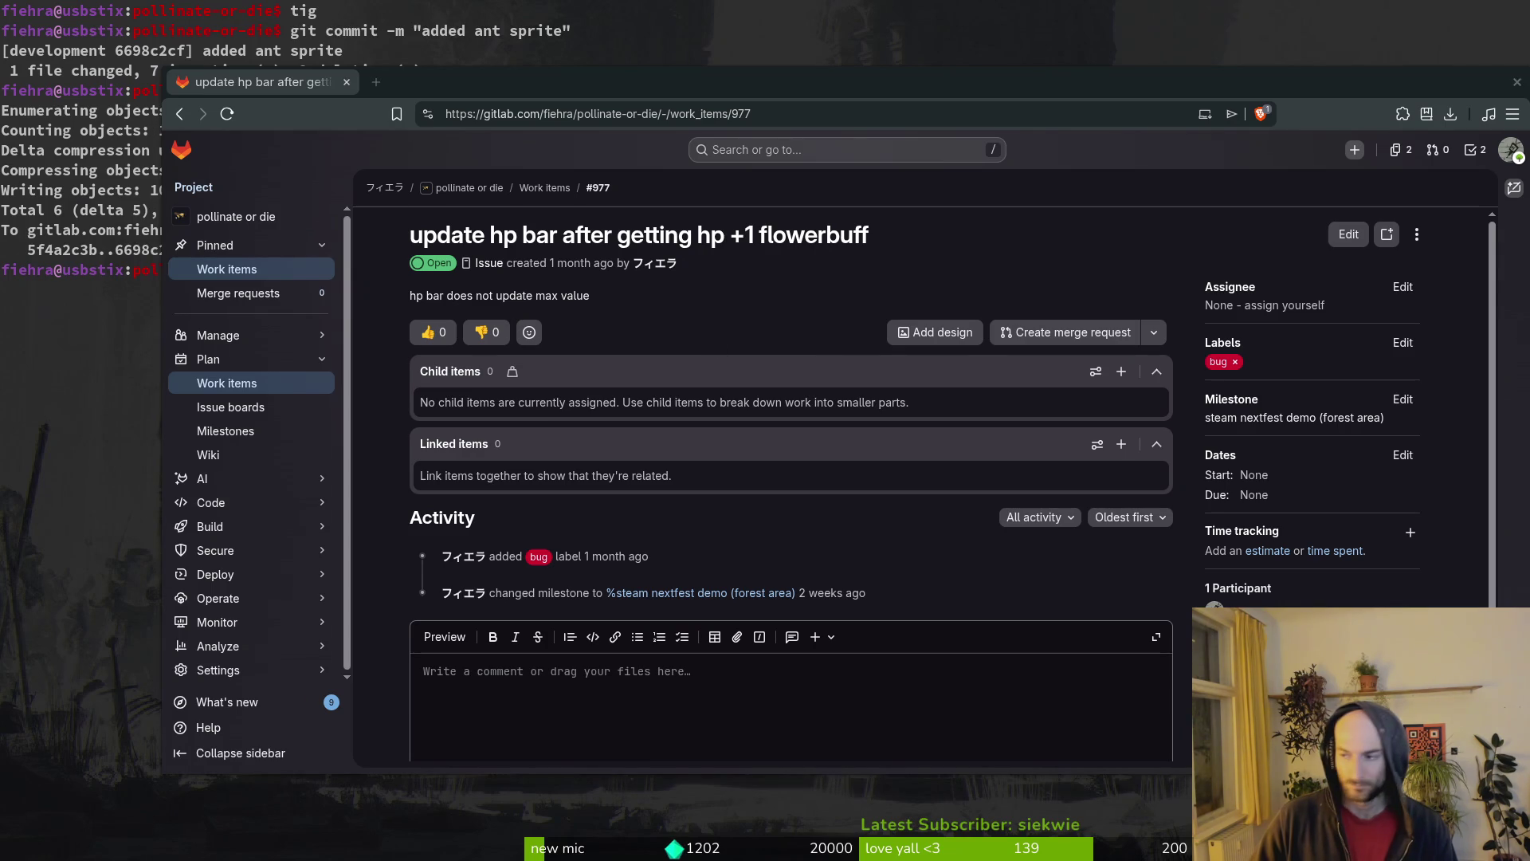
- Relaunch the game with F5, start from the main menu, and dash the bee toward the cactus
key("alt+Tab")
left_click(1304, 50)
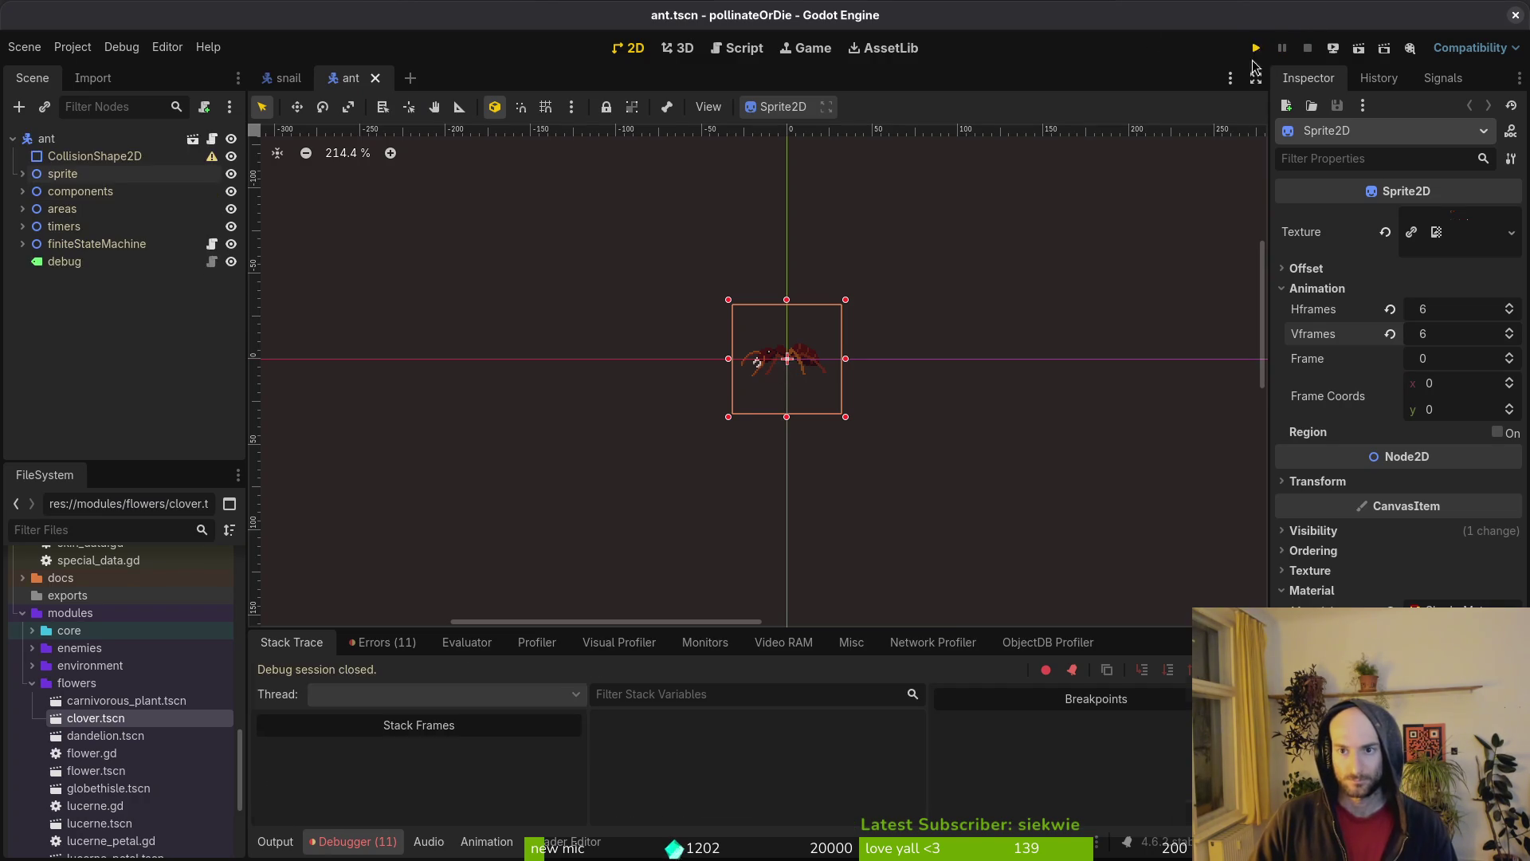
key("F5")
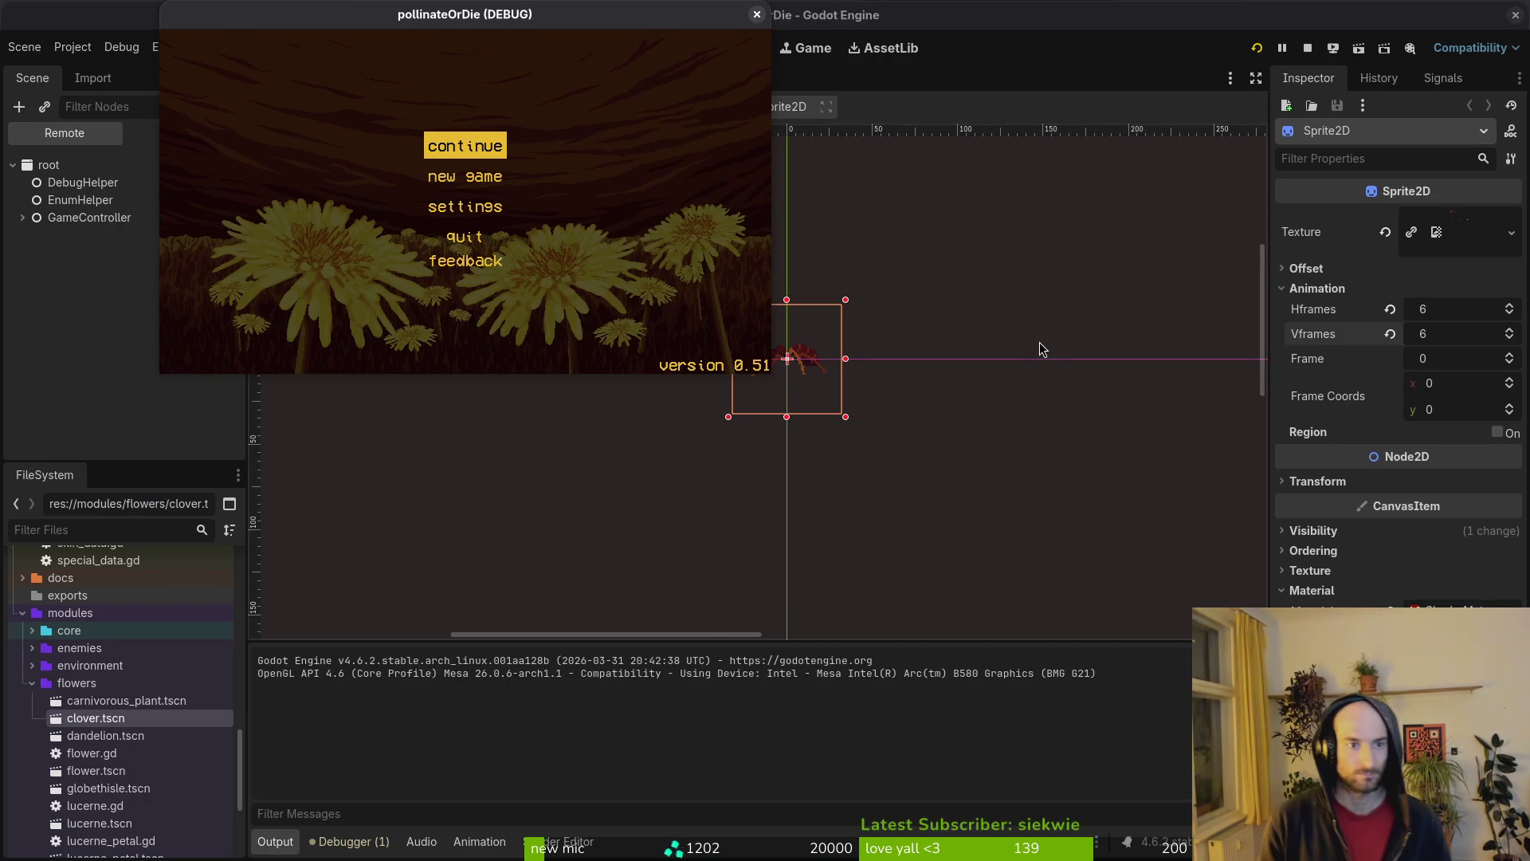
key("Return")
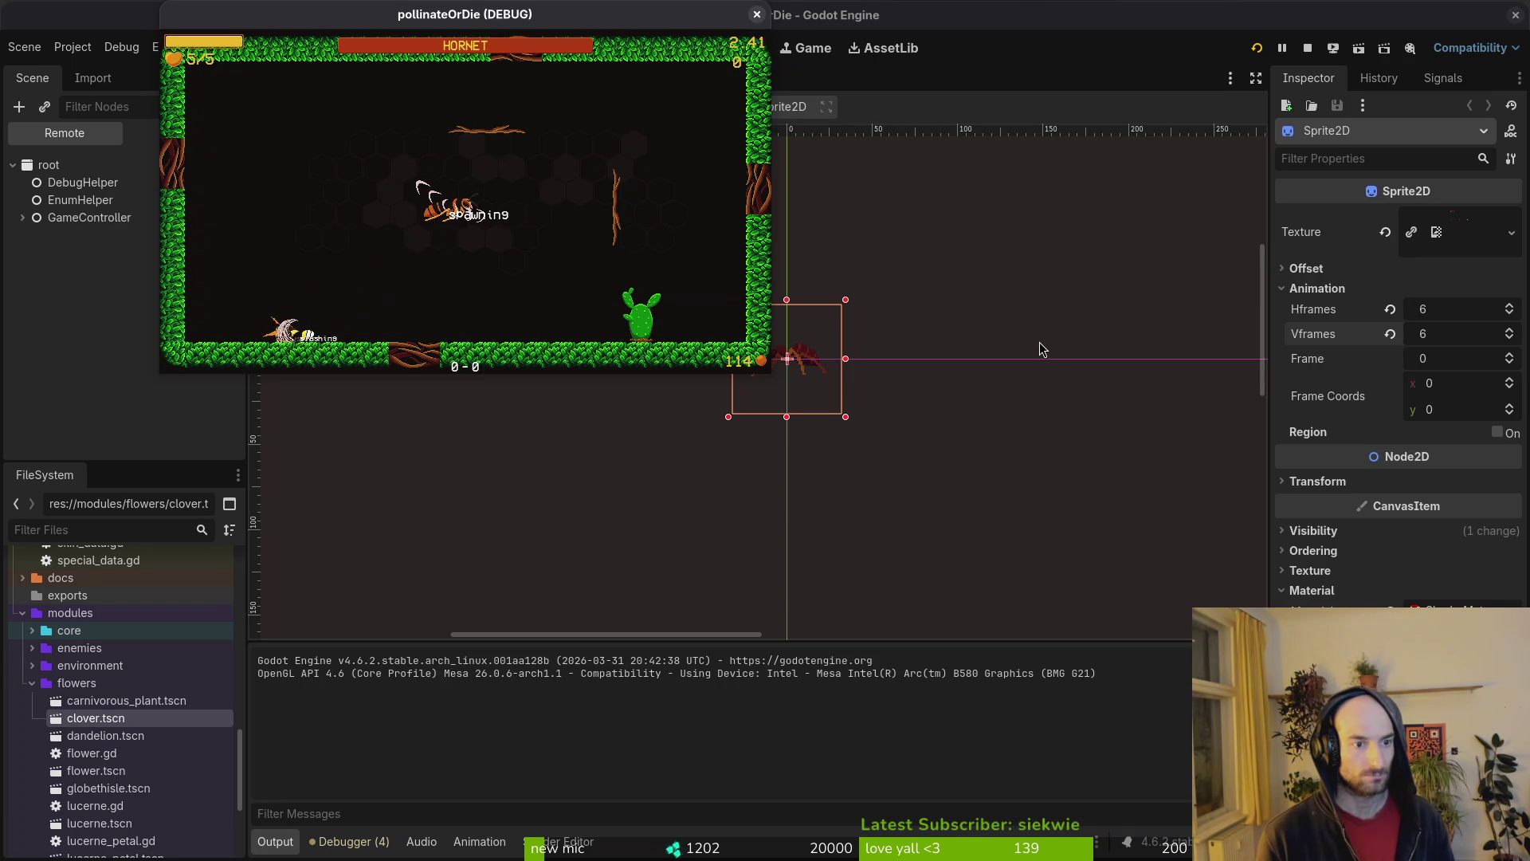
key("space")
key("d")
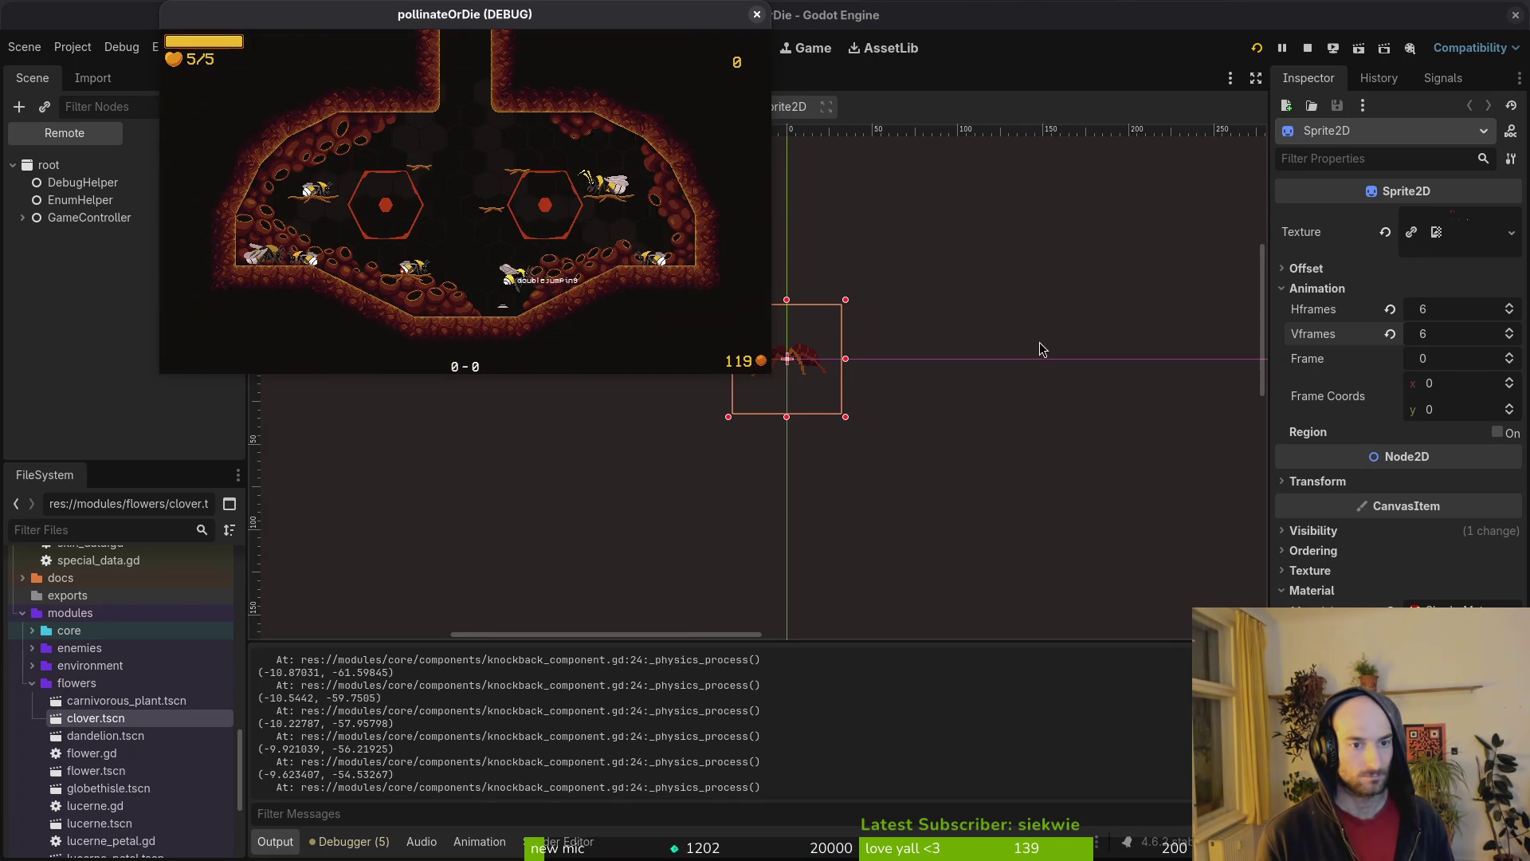
- Grant a large amount of honey through the pause menu's debugging panel
key("Escape")
key("Down")
key("Return")
key("Down")
key("Return")
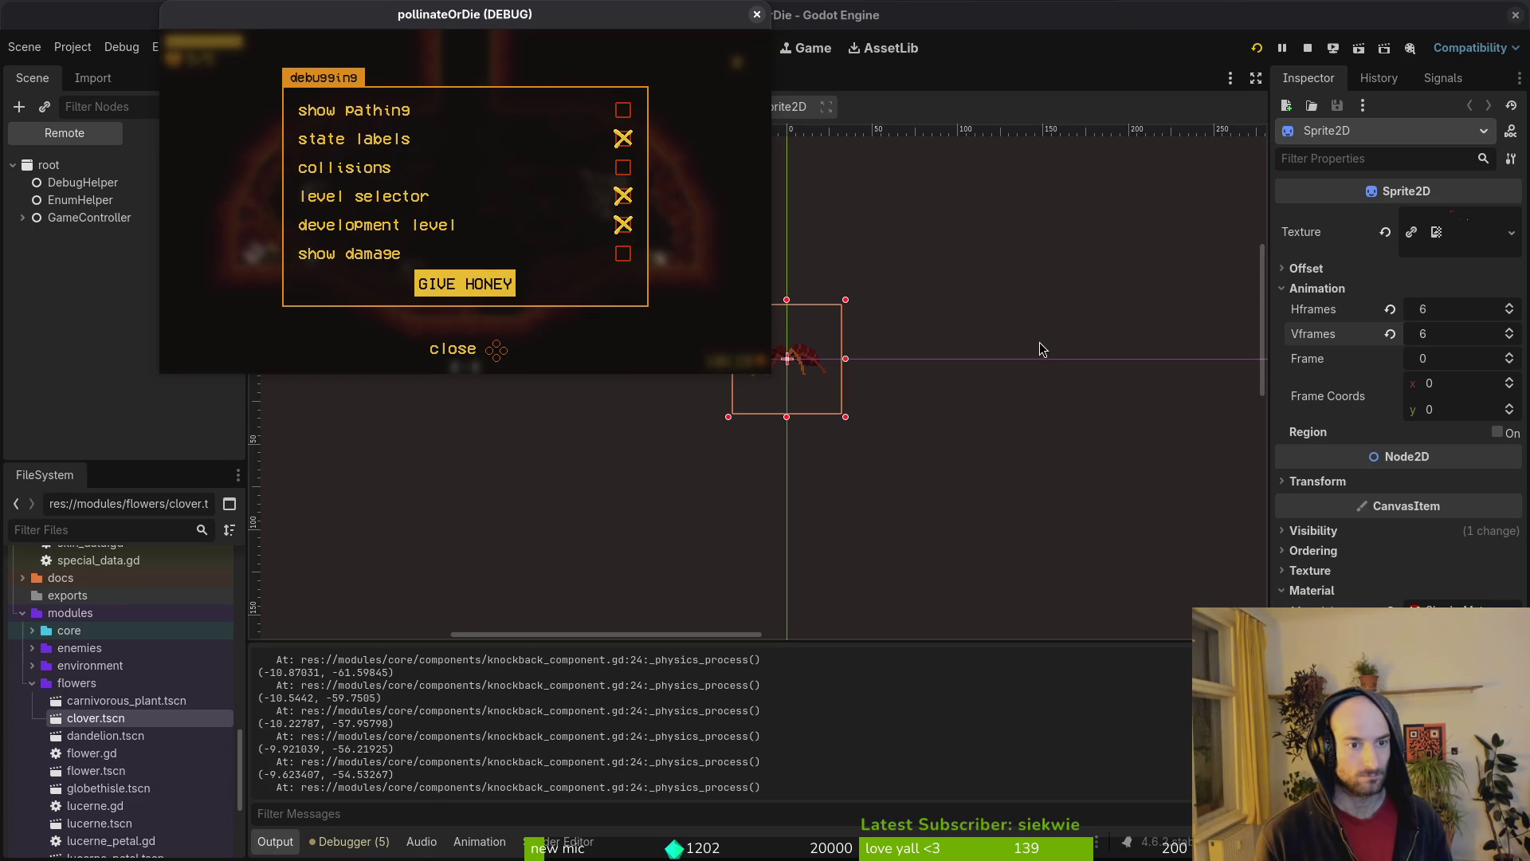
key("Escape")
- Buy several bee upgrades in the honeycomb menu, including the special ability upgrade
key("Tab")
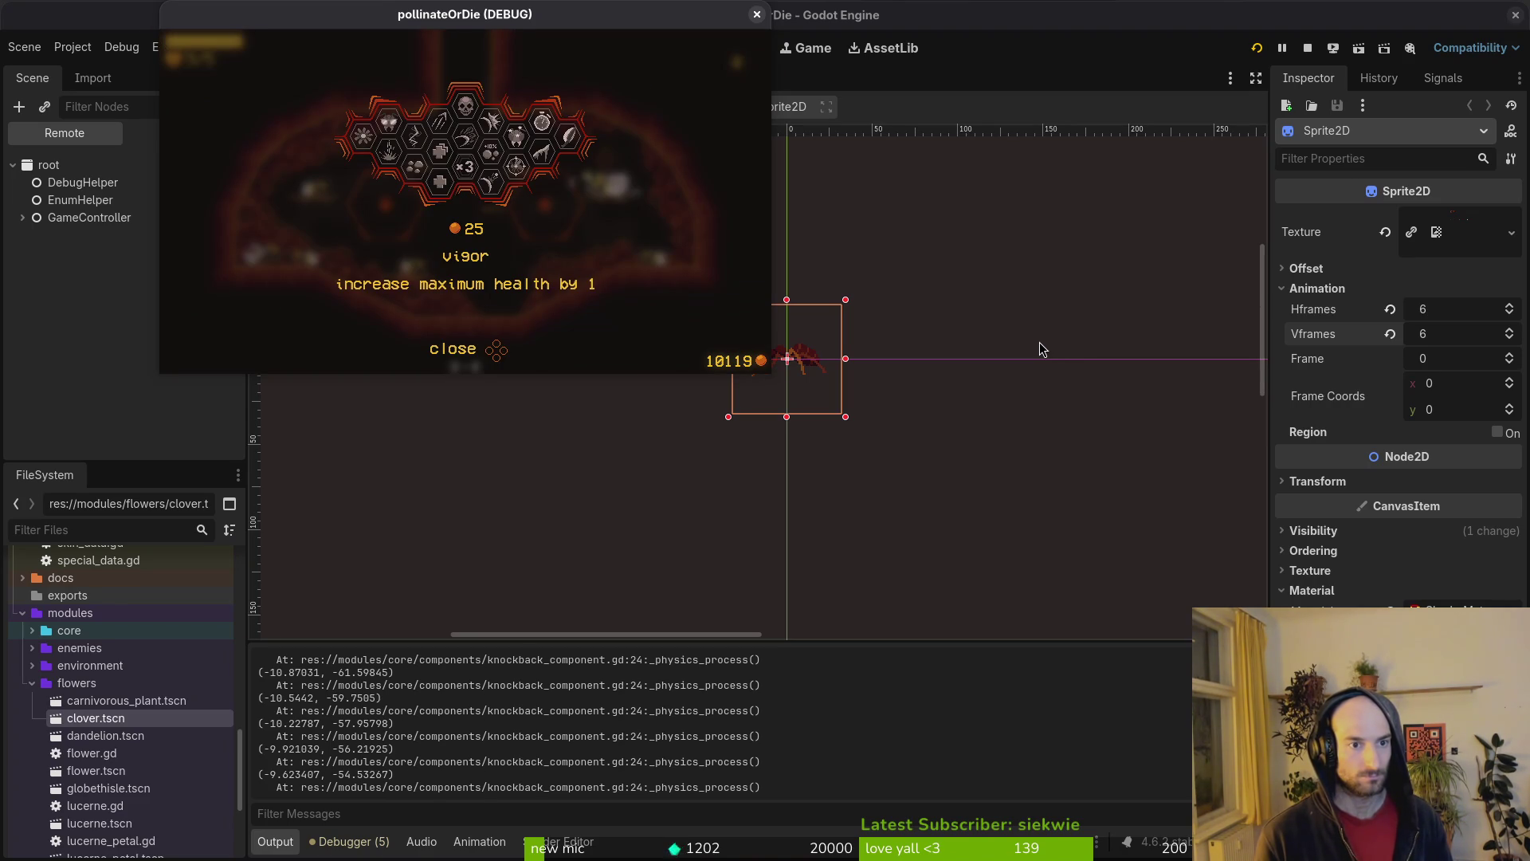
key("Left")
key("Return")
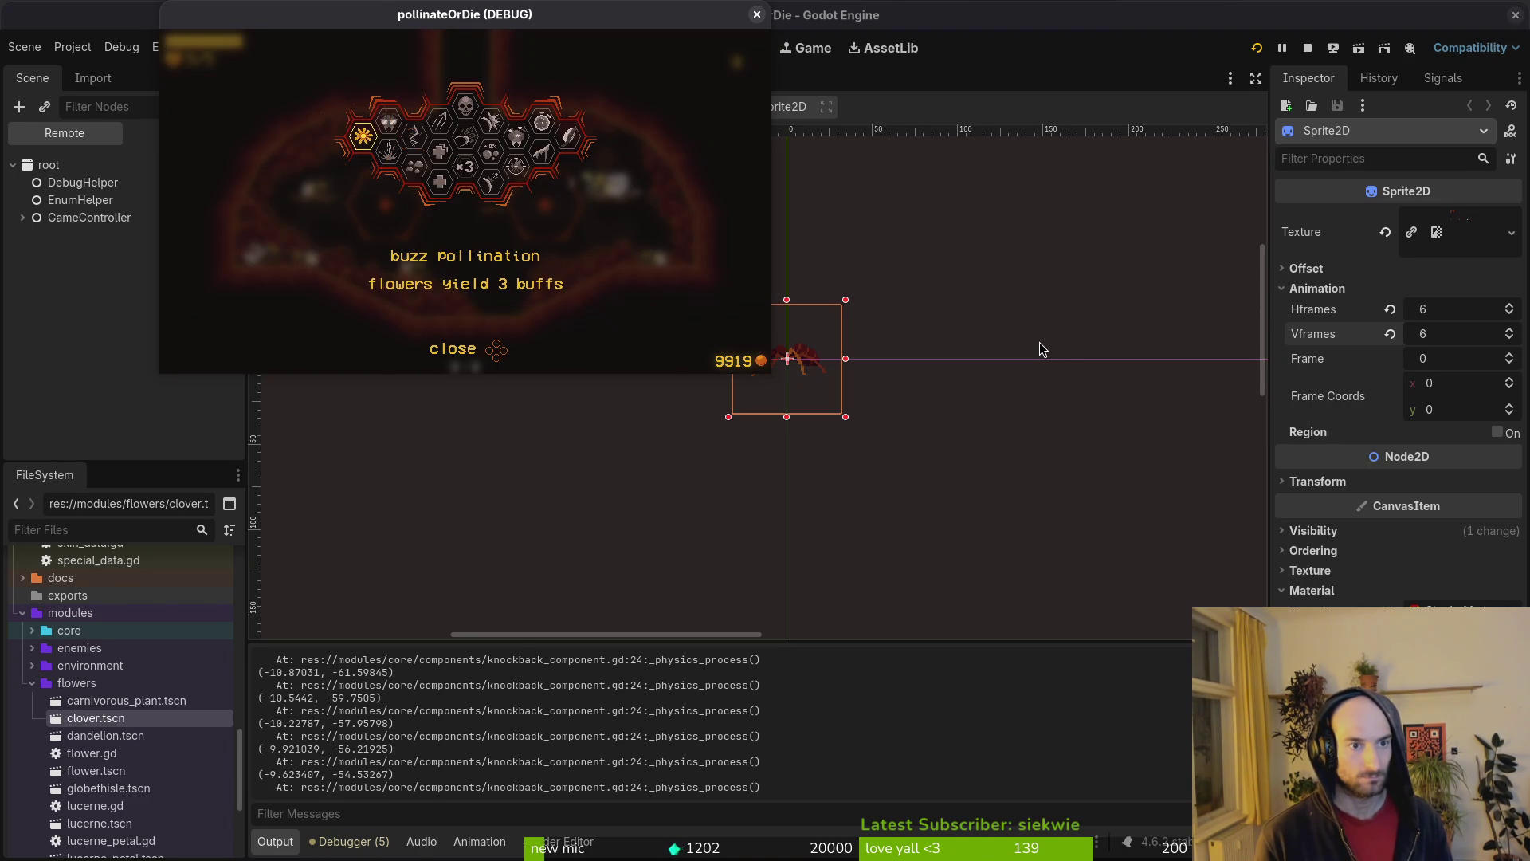
key("Left")
key("Down")
key("Right")
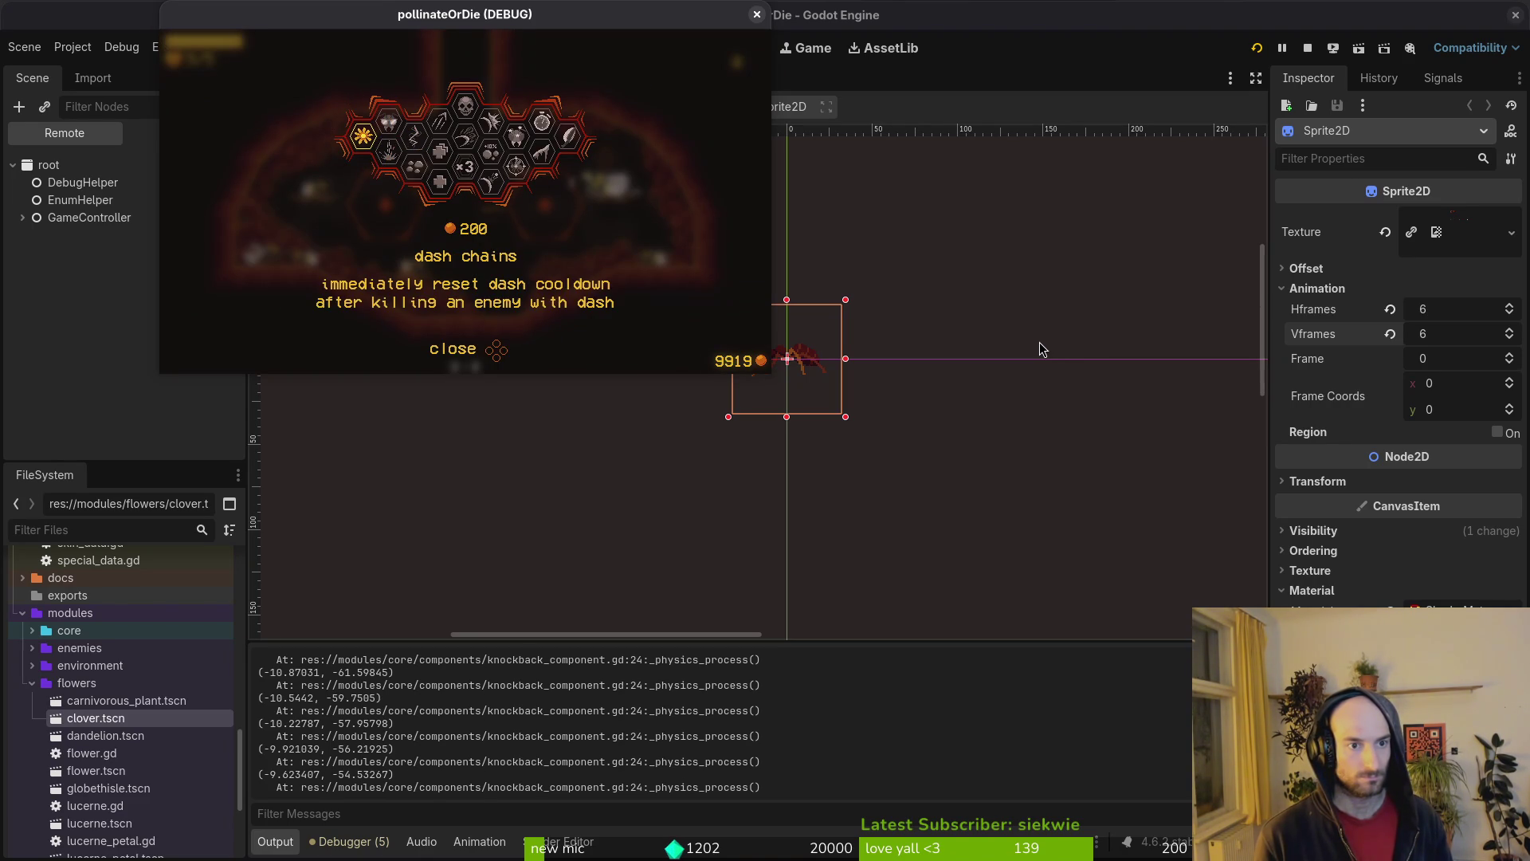
key("Up")
key("Return")
key("Up")
key("Right")
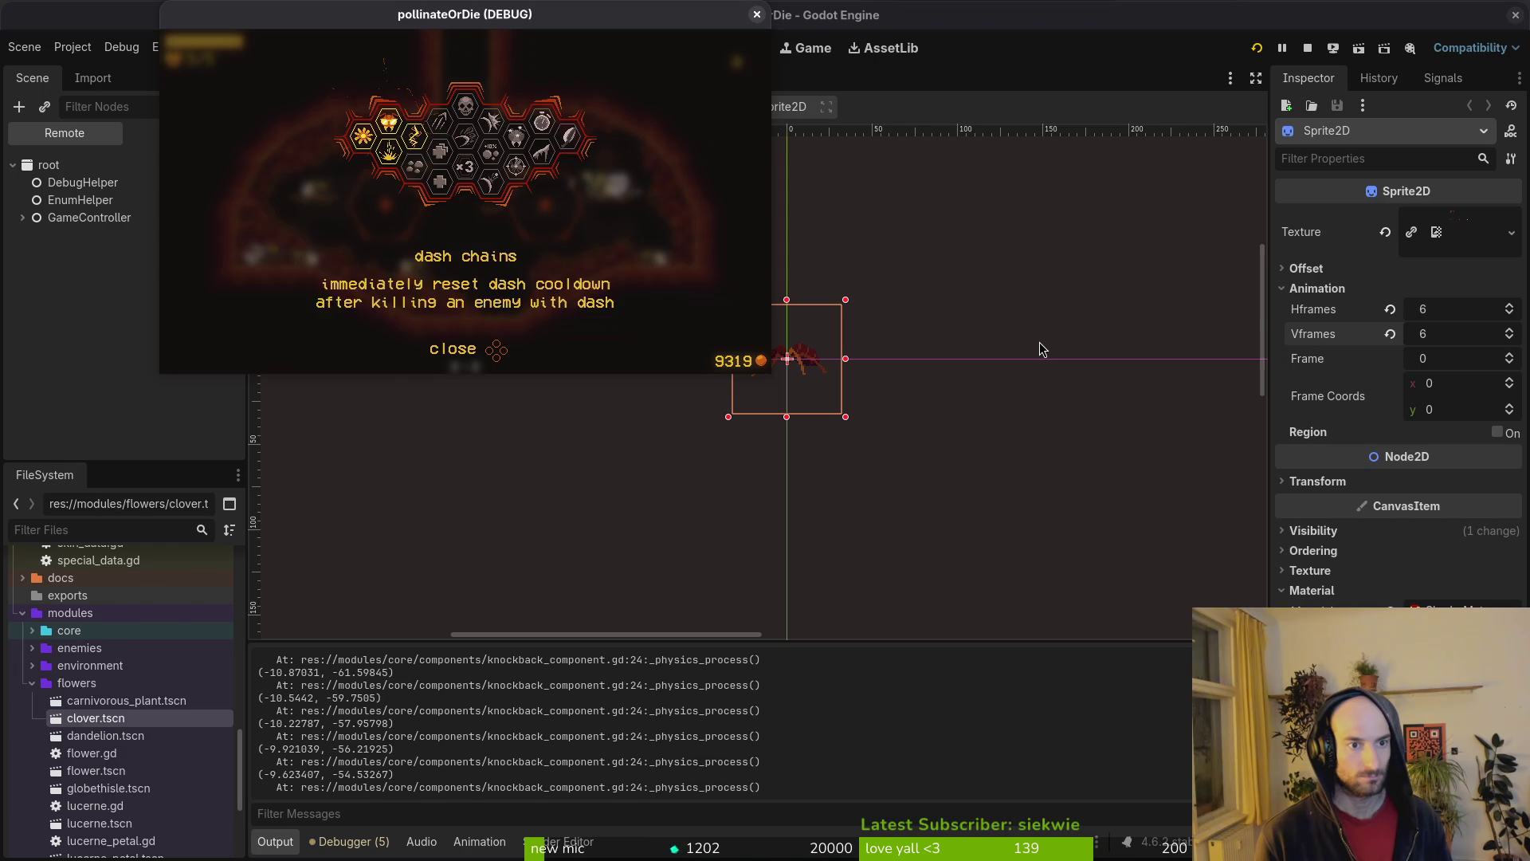
key("Right")
key("Up")
key("Return")
- Buy the pollen baskets upgrade, resume play, then bring up Godot's quick resource search
key("Down")
key("Right")
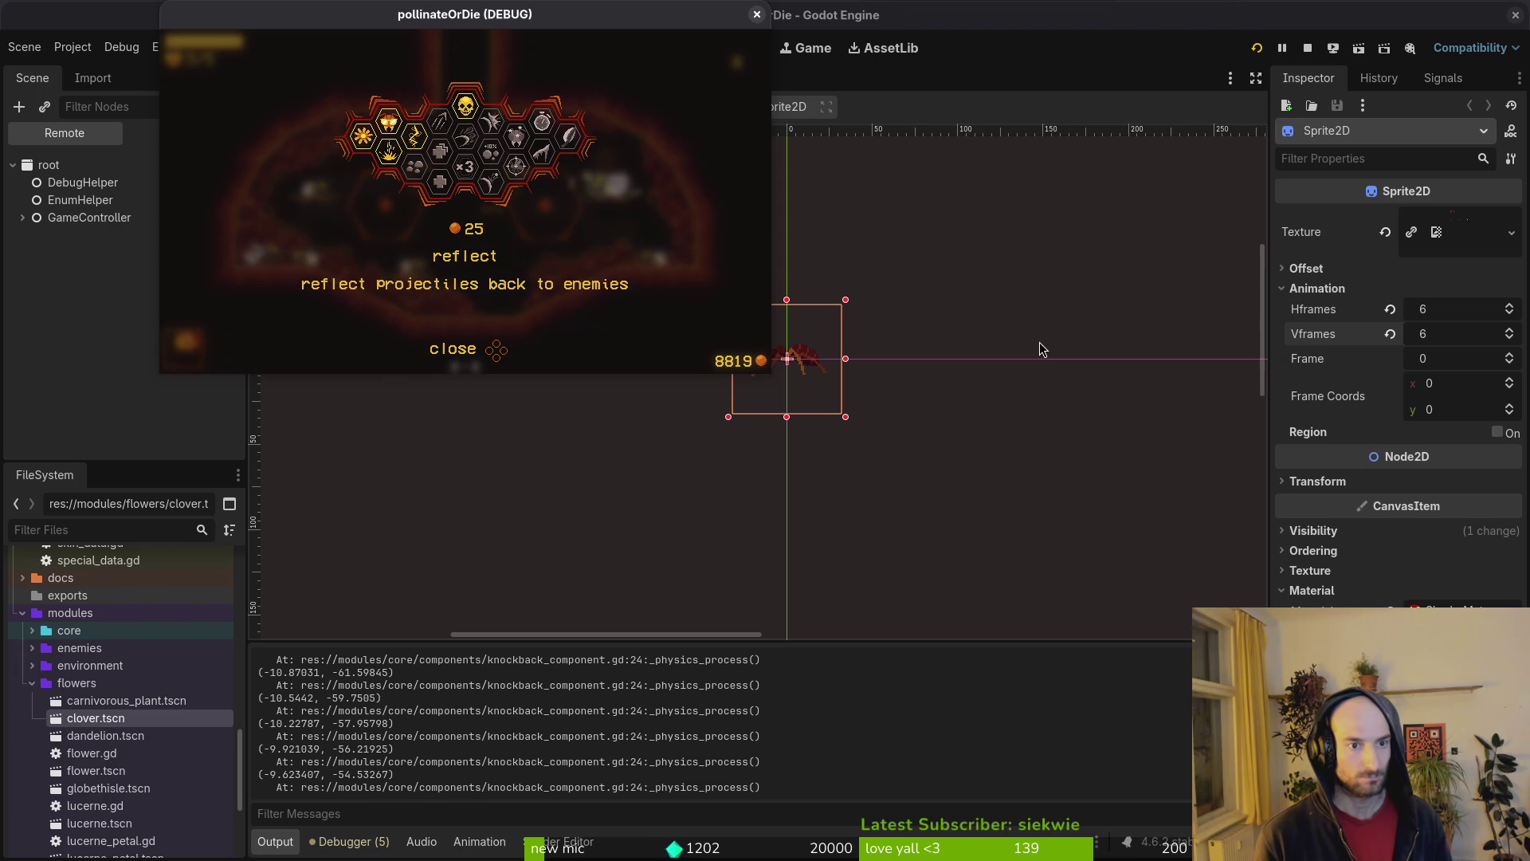
key("Left")
key("Up")
key("Down")
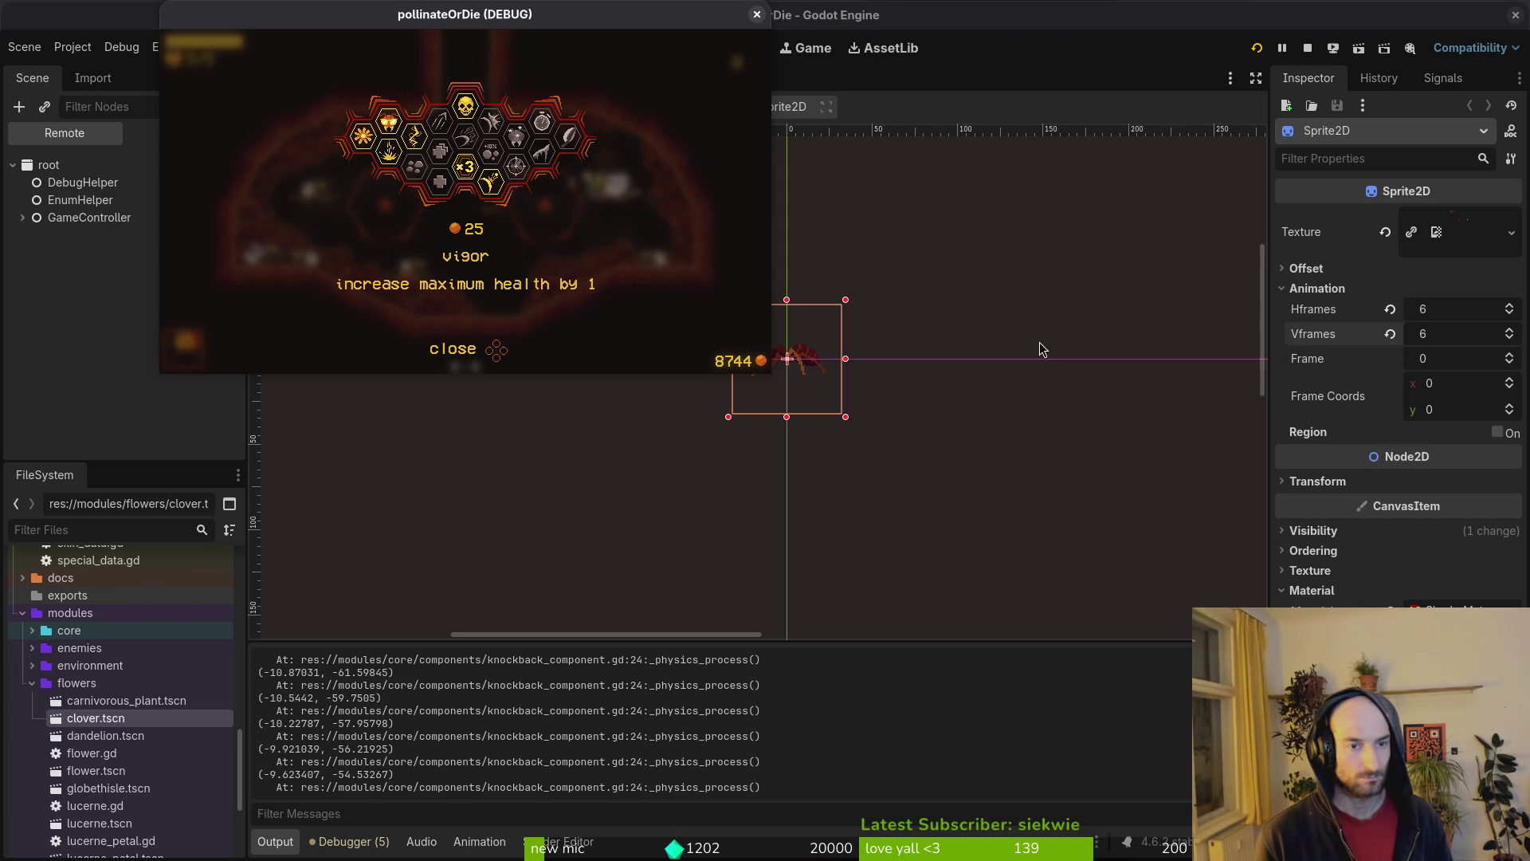
key("Right")
key("Right")
key("Right")
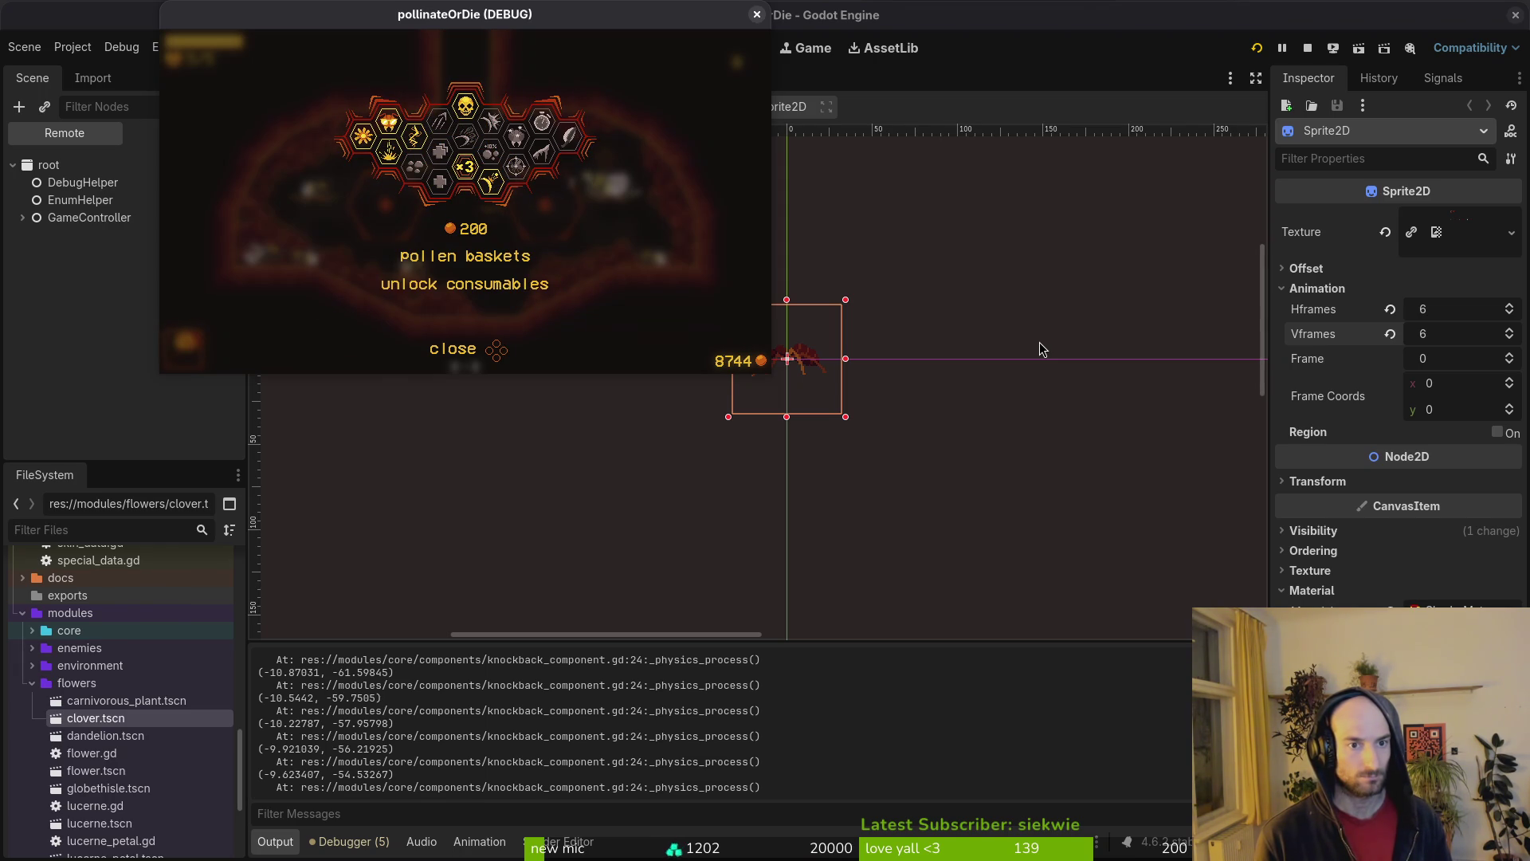
key("Return")
key("Escape")
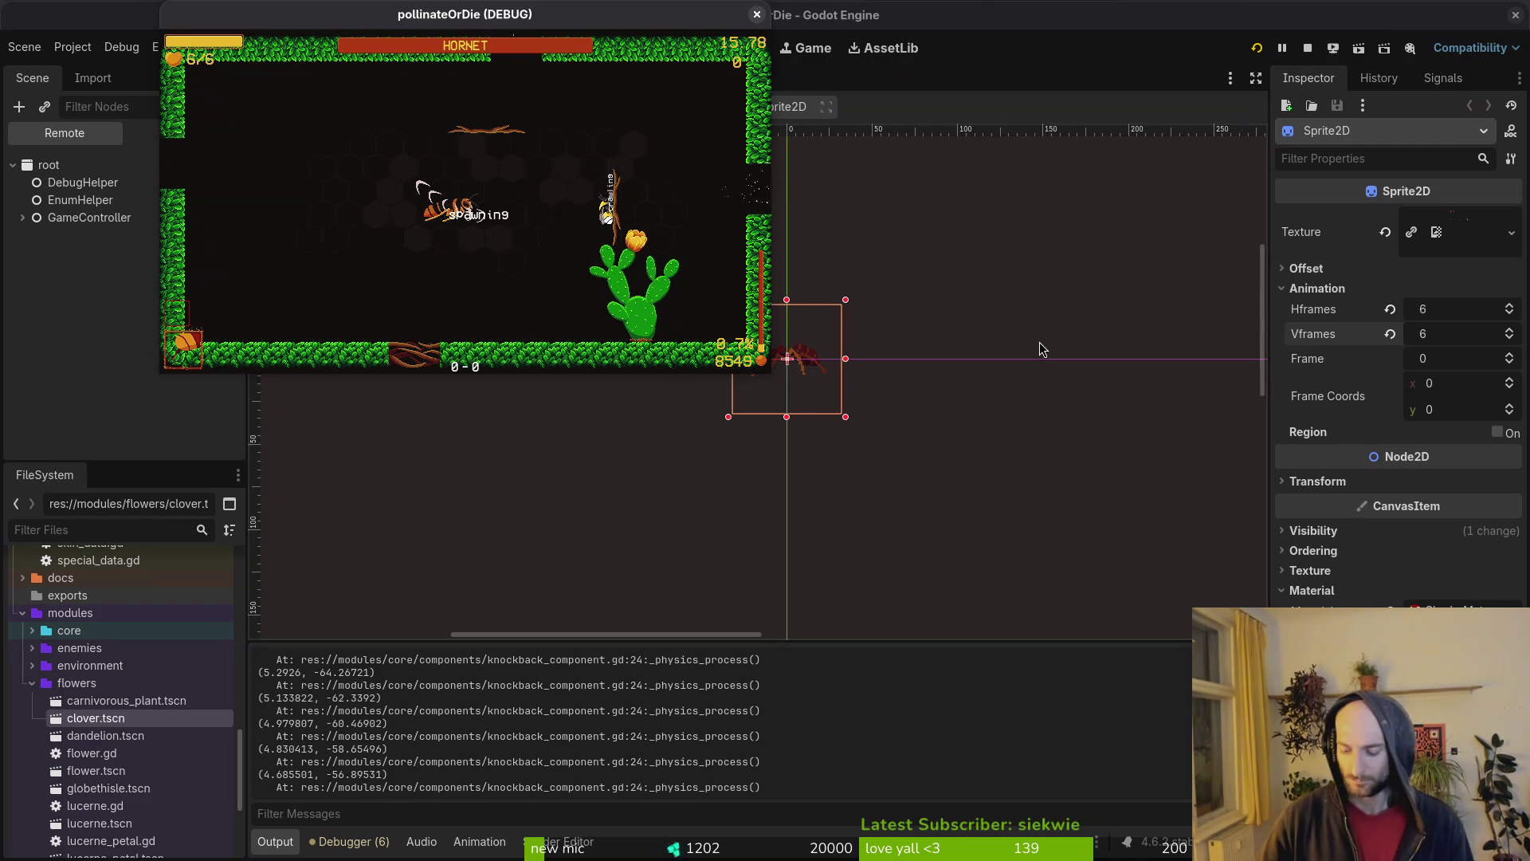
key("alt+Tab")
key("ctrl+shift+o")
- Open devlevel.tscn, move the spawn marker right along the floor, save, and rerun the game
type("devlevel")
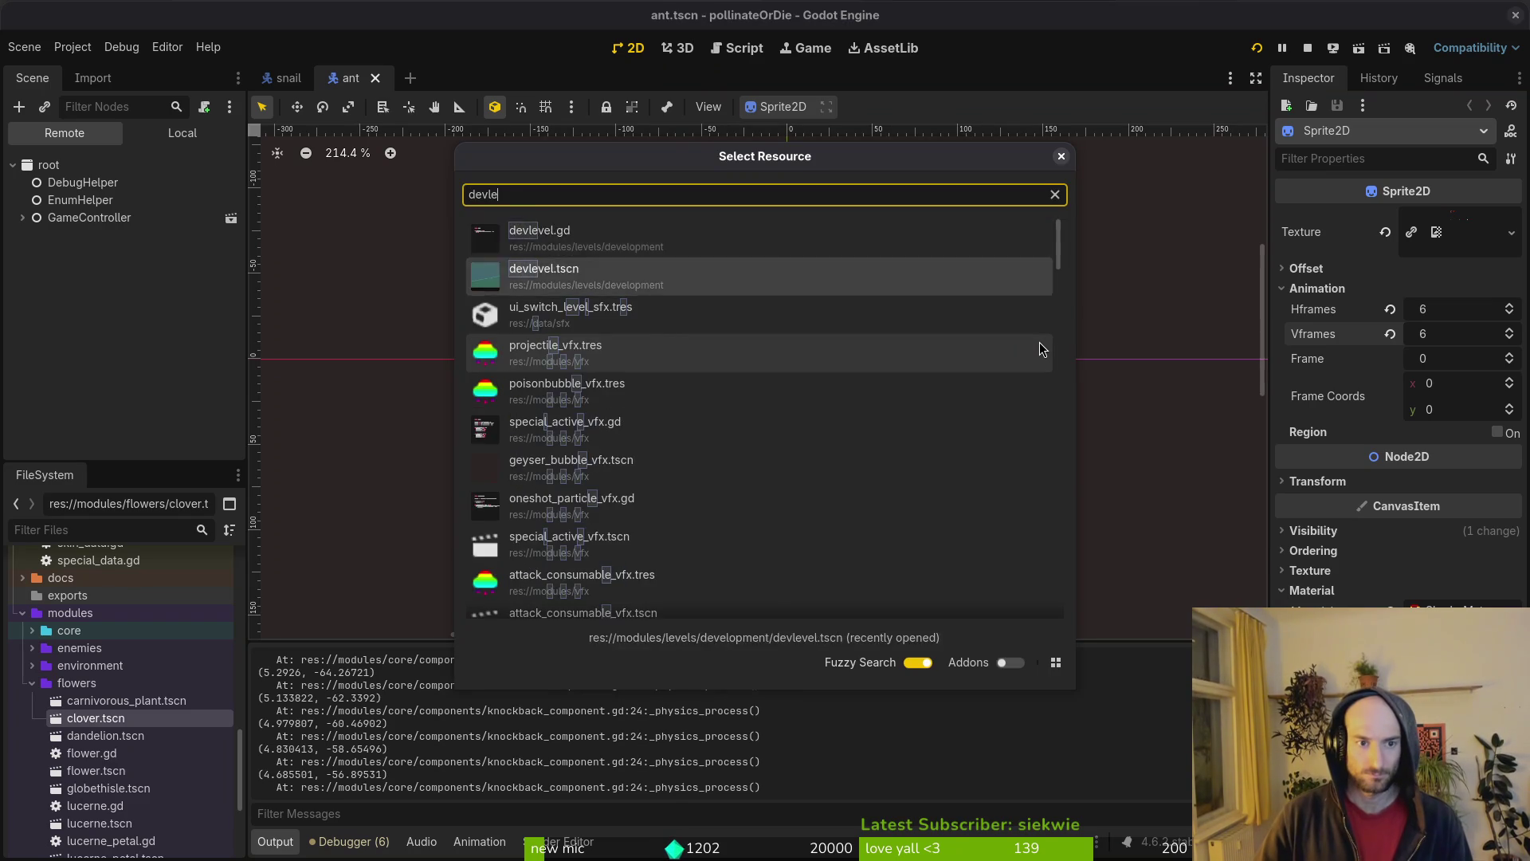
key("Return")
scroll(995, 483, "down", 4)
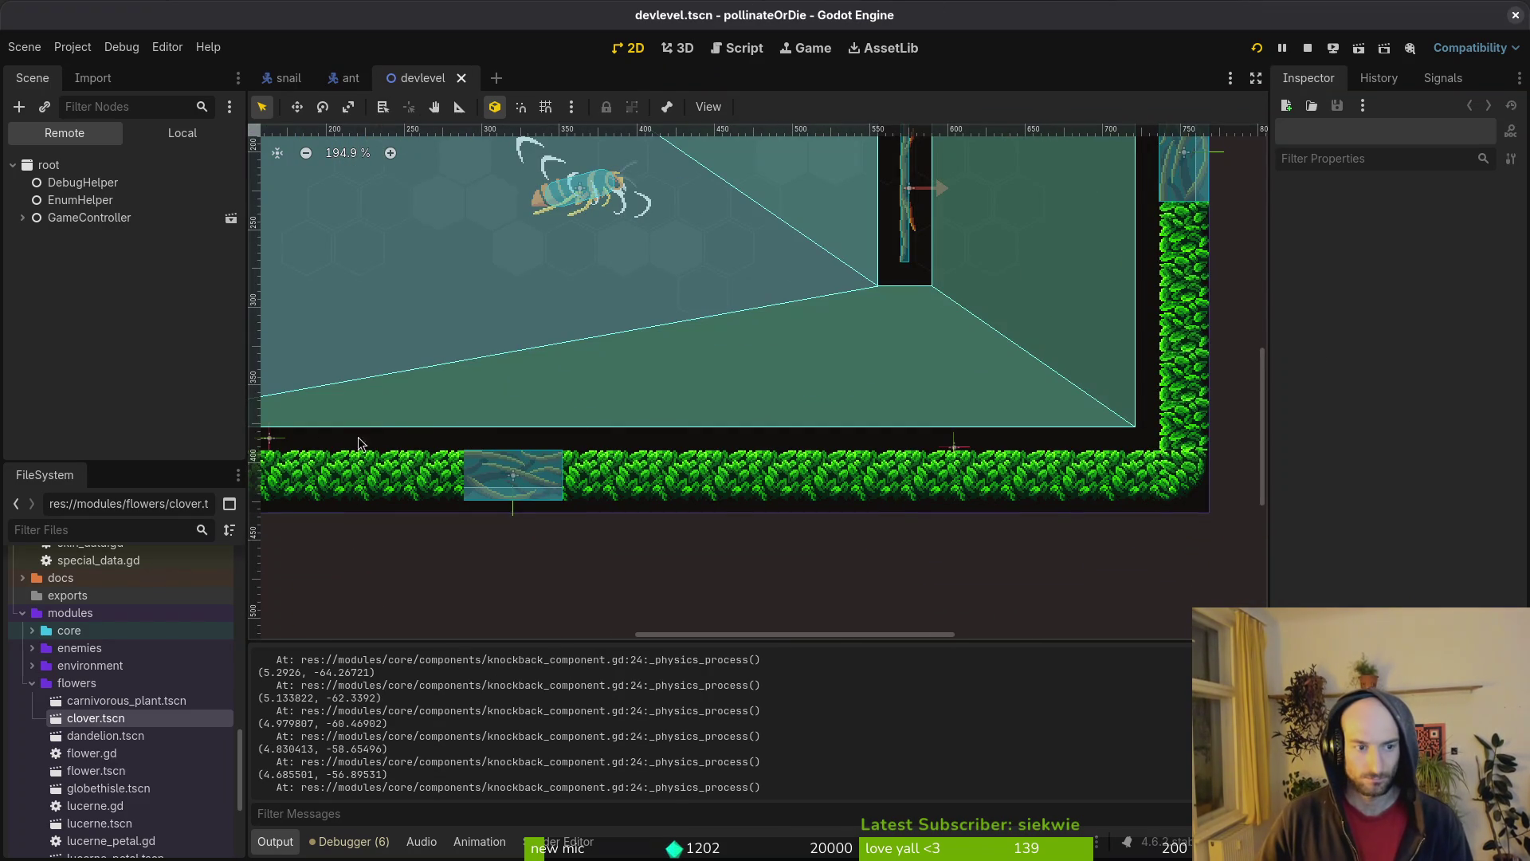
left_click_drag(259, 442, 725, 443)
key("ctrl+s")
key("F5")
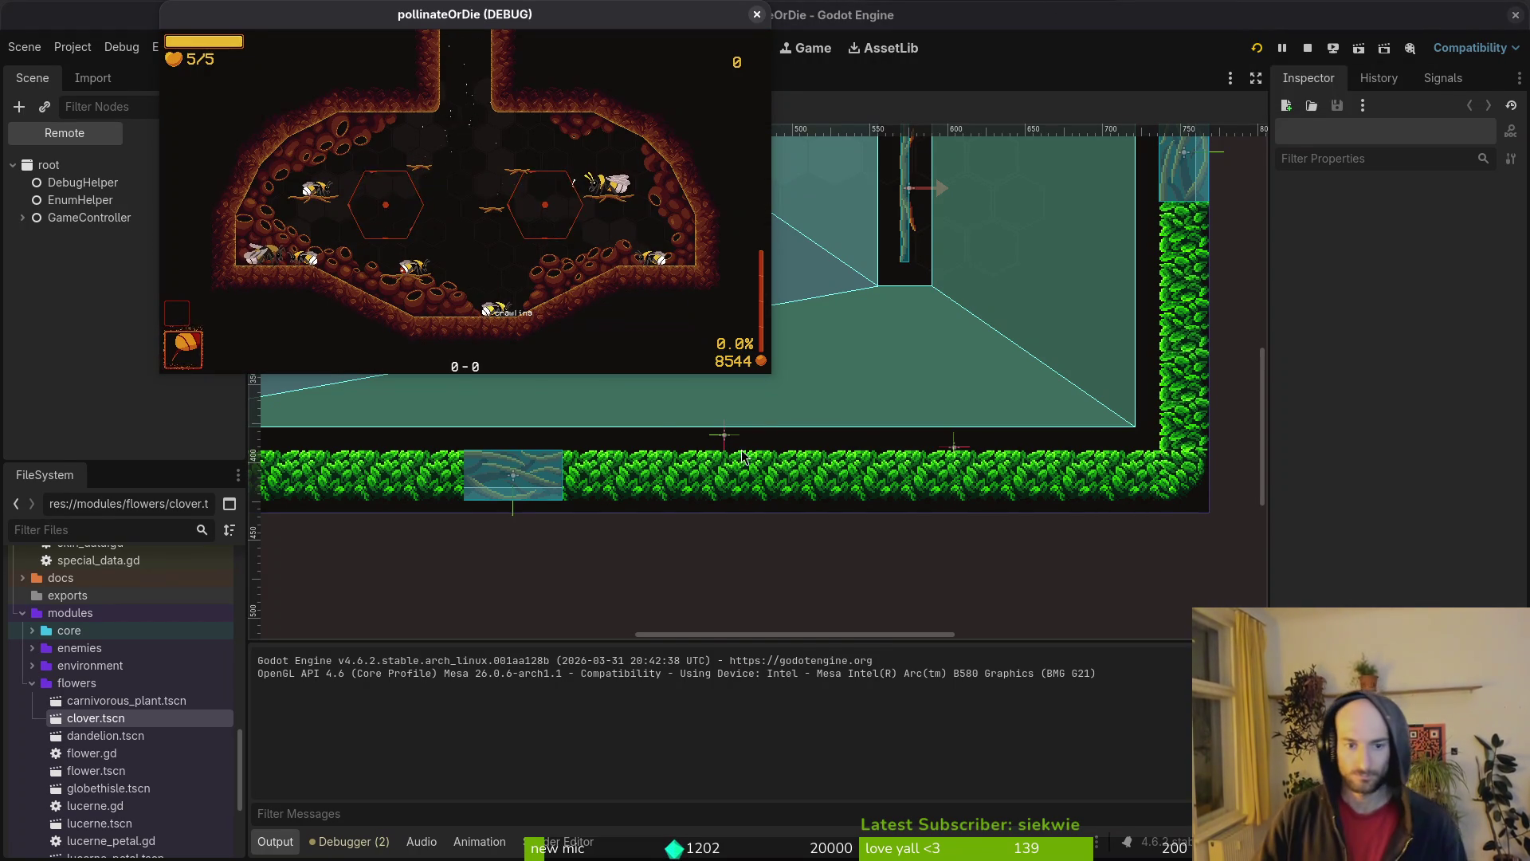
- Duplicate the wave1 spawn marker into the air, set its Enemy Type to Fly, save, and stop the game
left_click(631, 487)
left_click(182, 132)
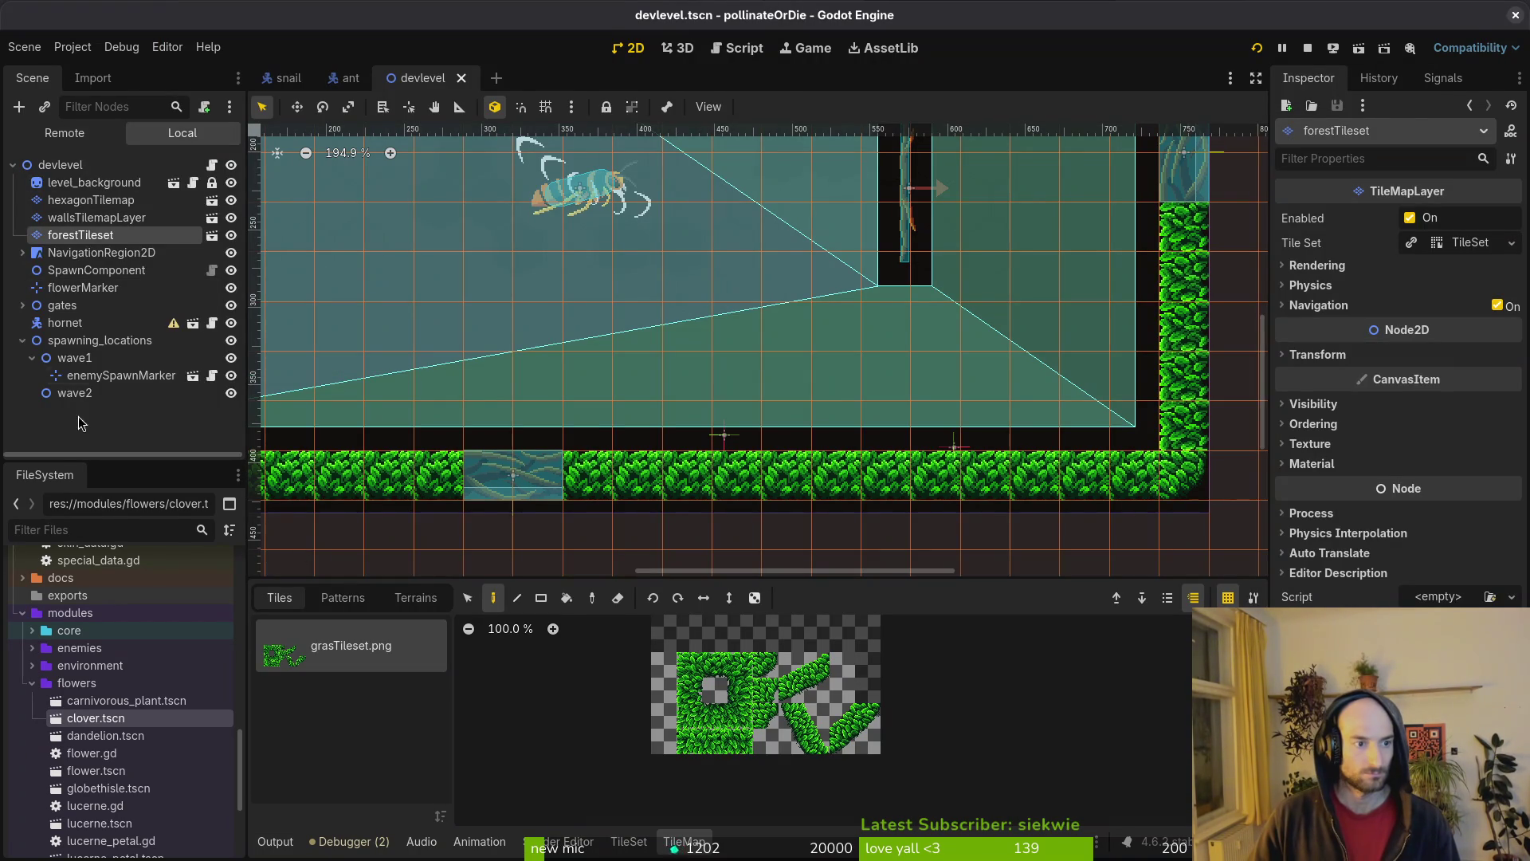
left_click(102, 376)
key("ctrl+d")
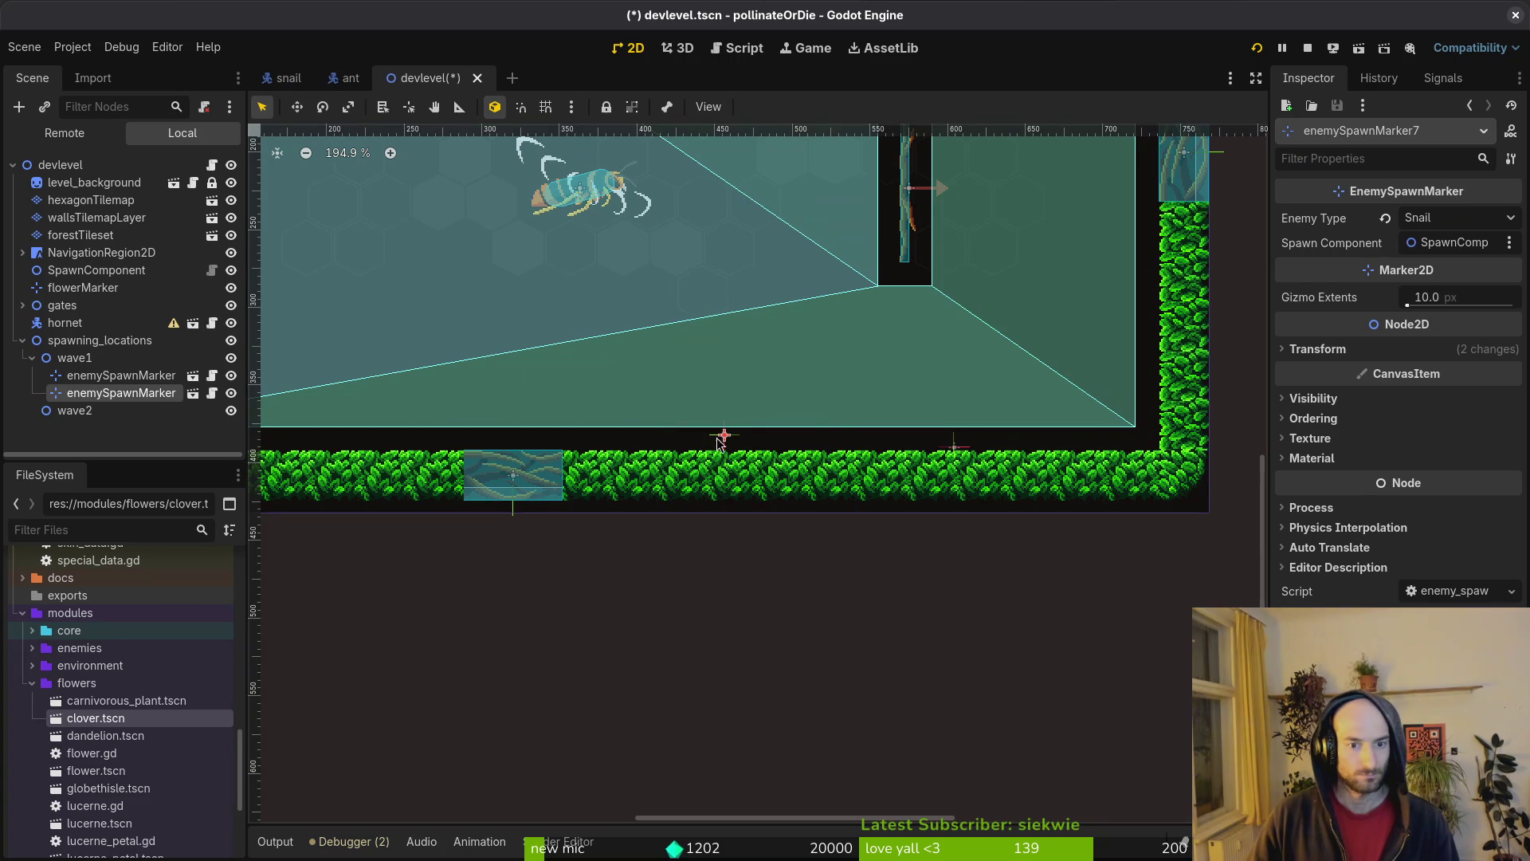
left_click_drag(717, 442, 617, 387)
left_click(1455, 217)
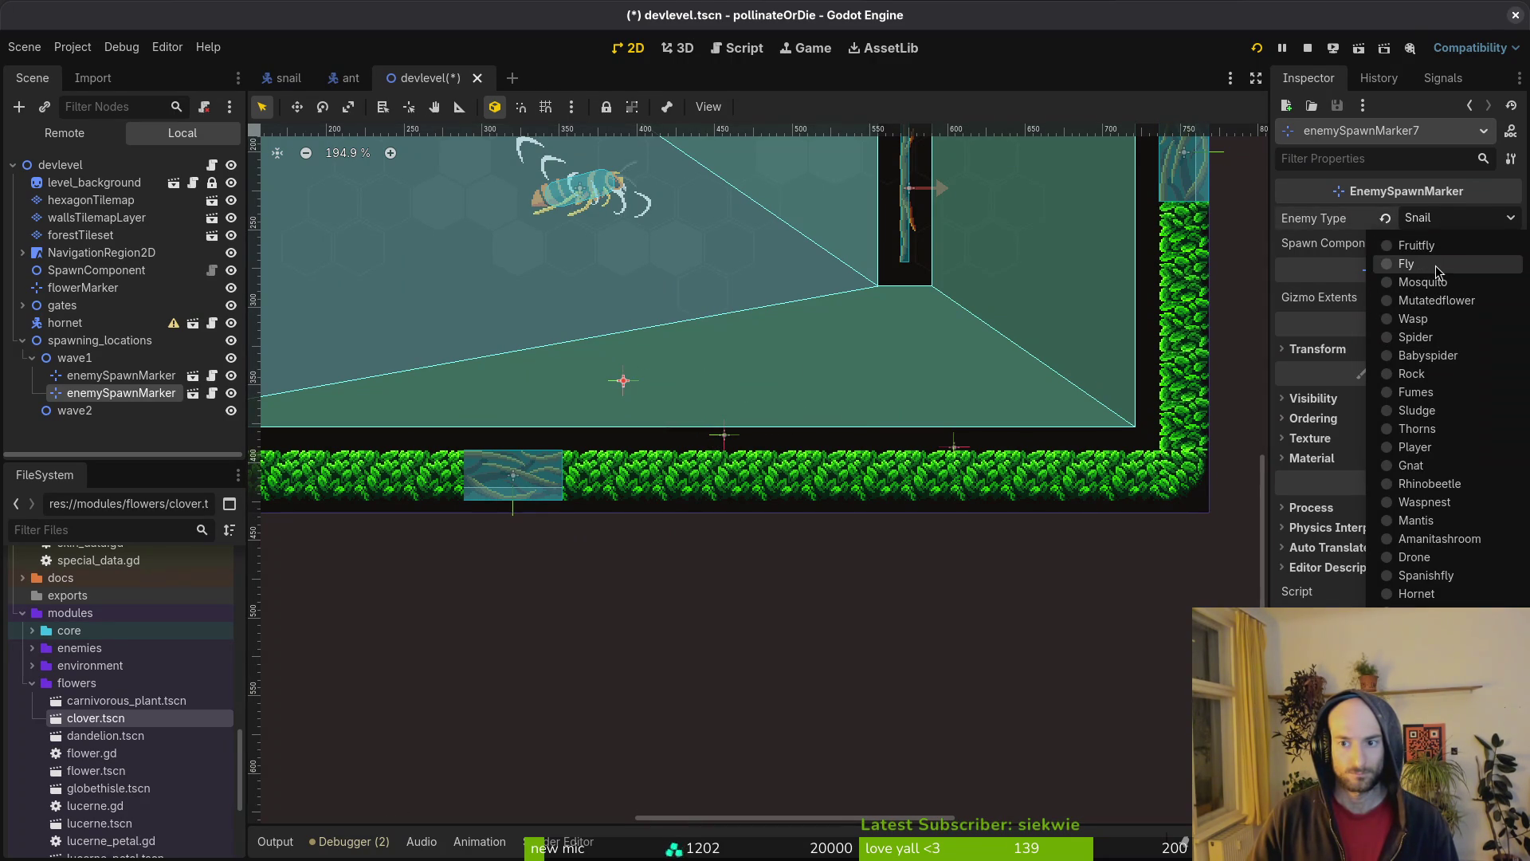
left_click(1439, 267)
key("ctrl+s")
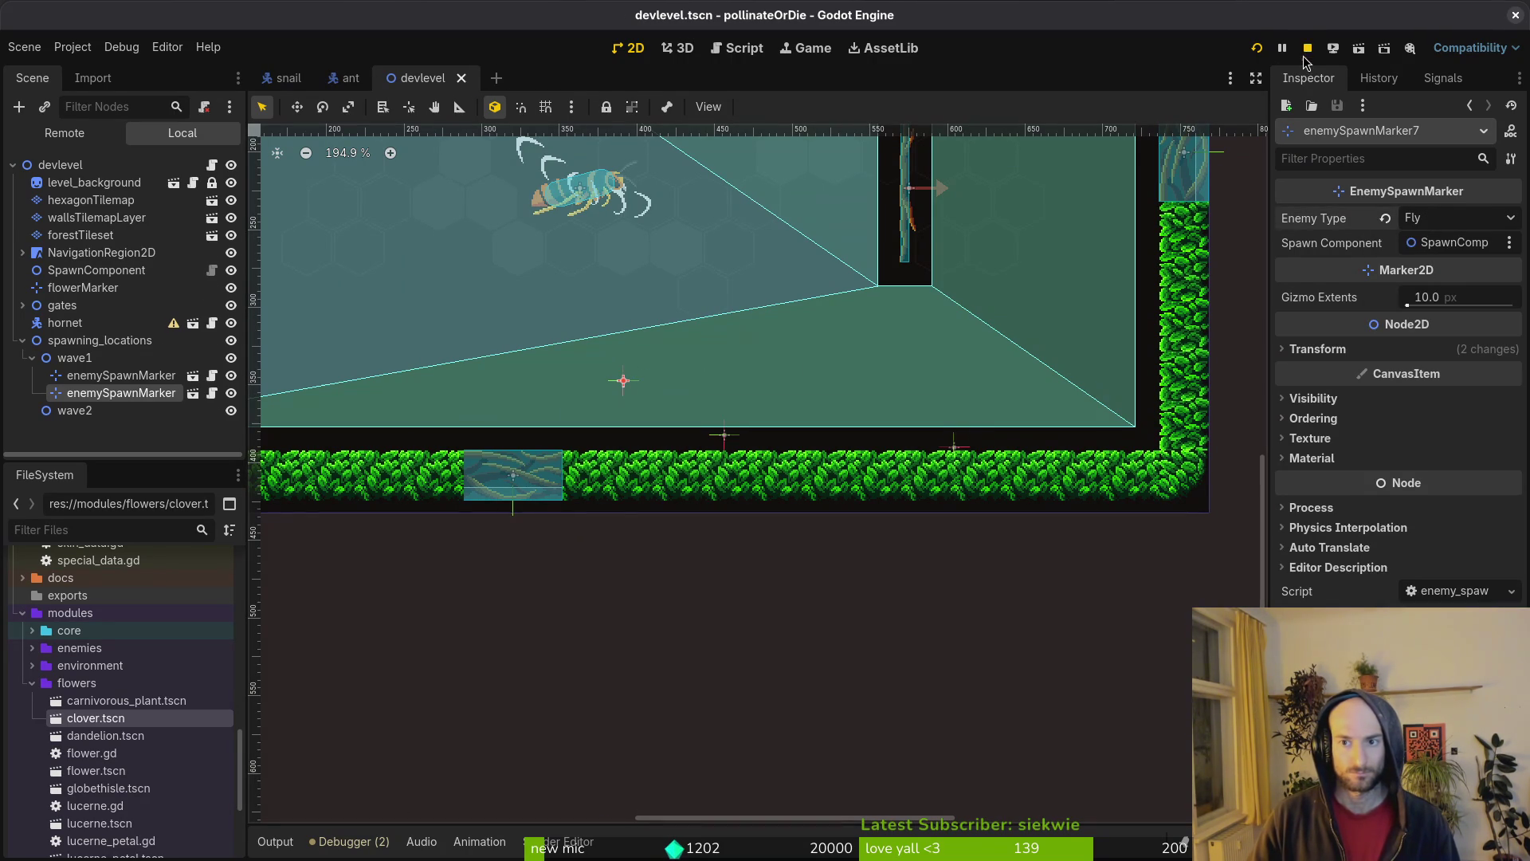
left_click(1305, 53)
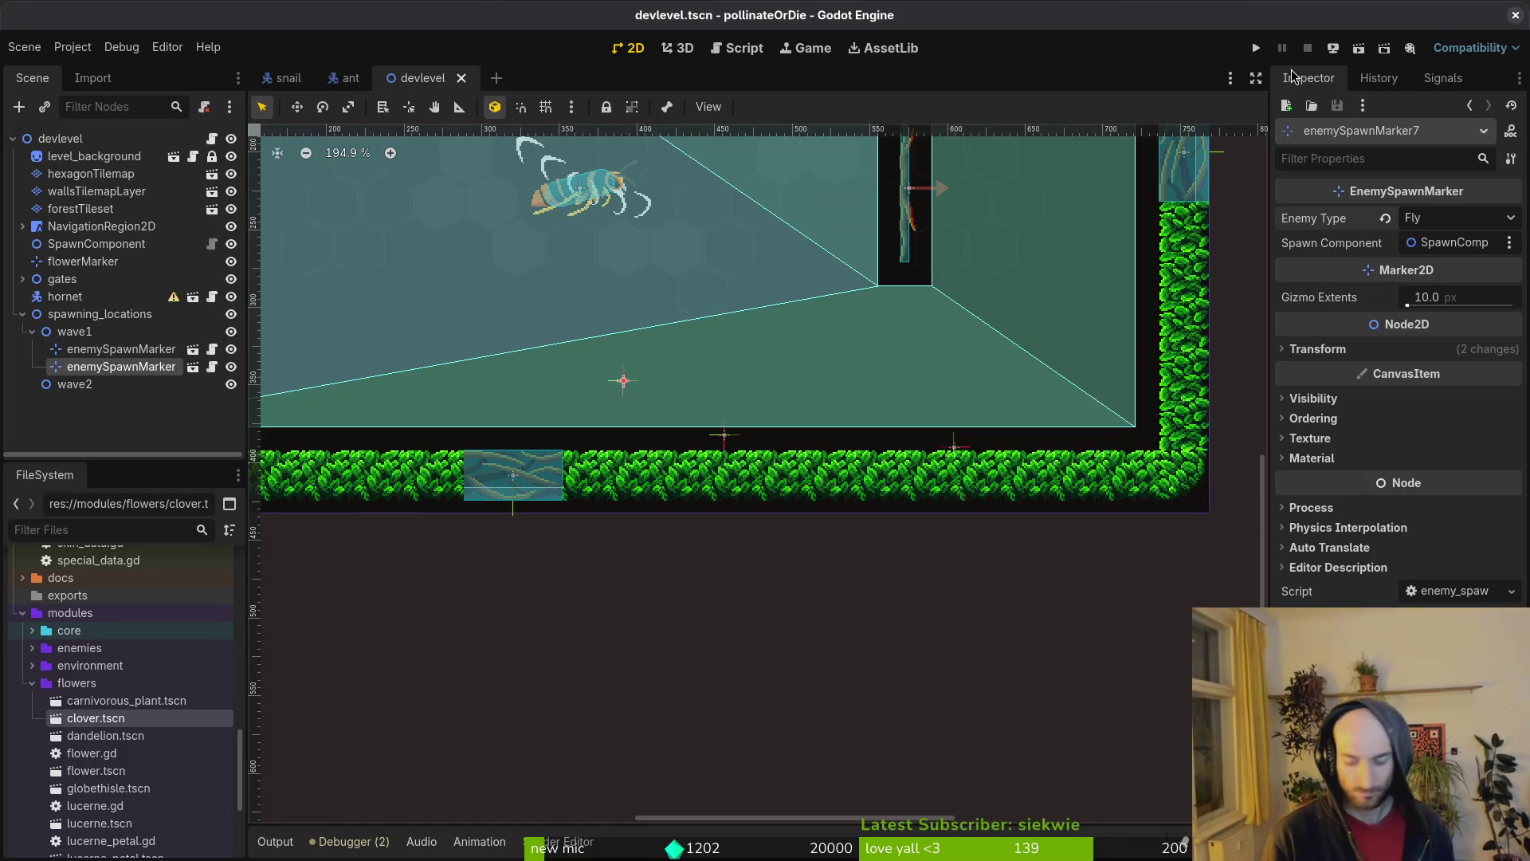
- Run the game from the main menu to test the level, then switch to the terminal
key("F5")
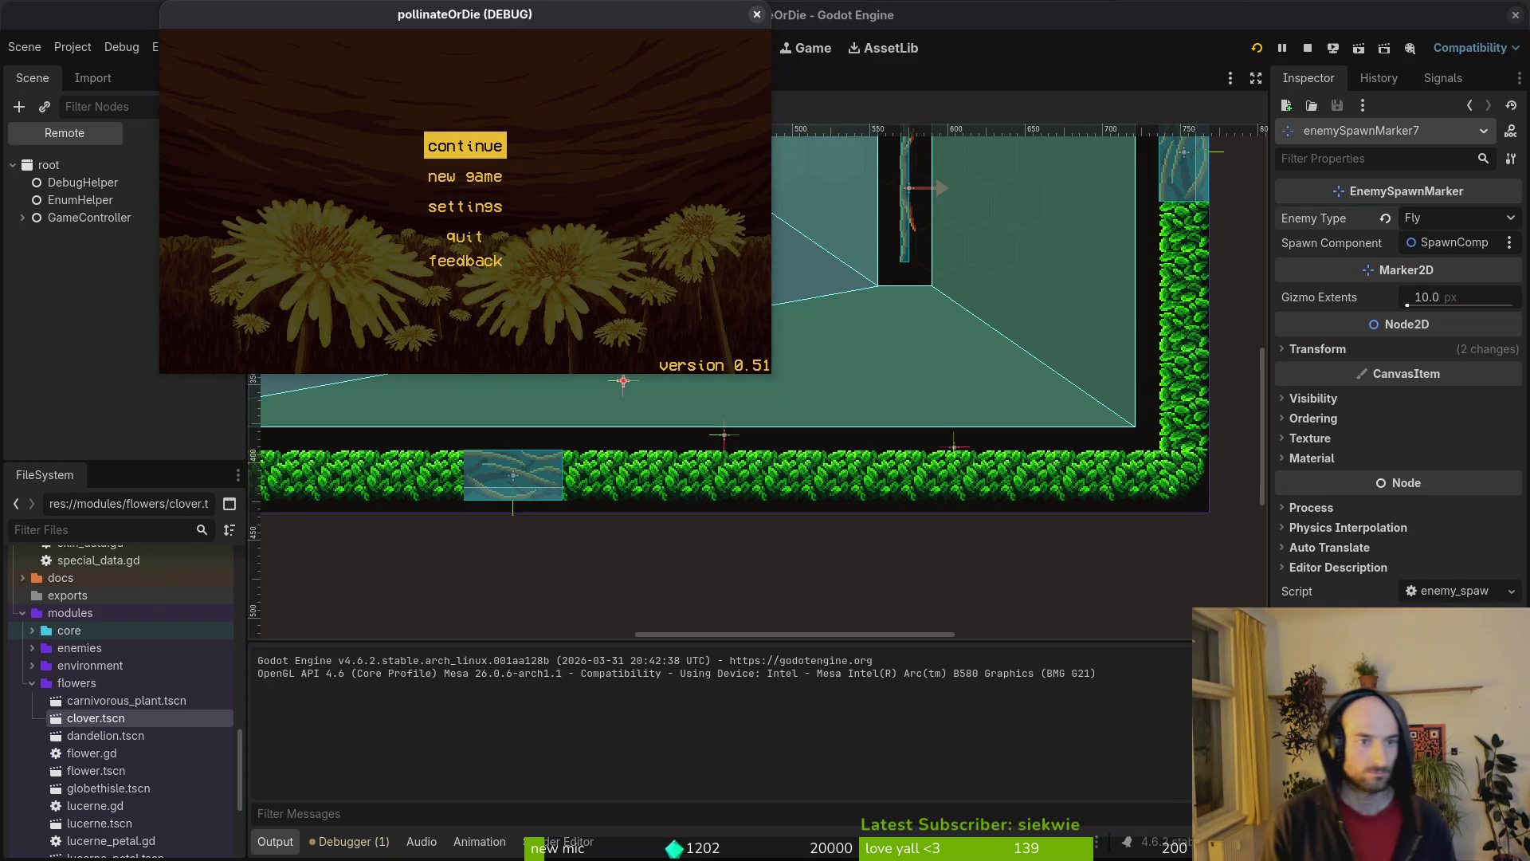
key("Return")
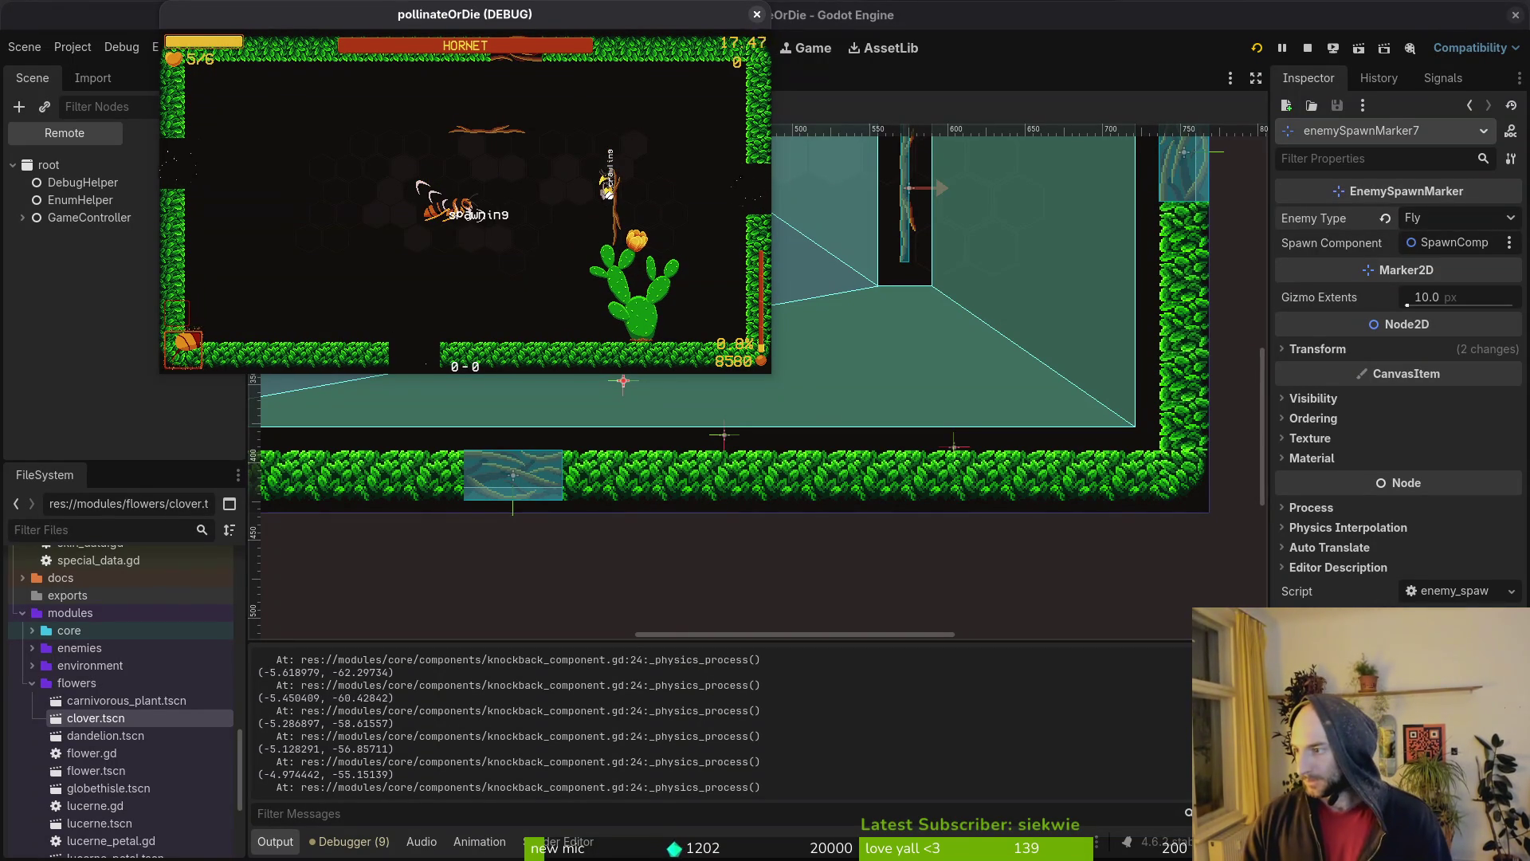
key("super+2")
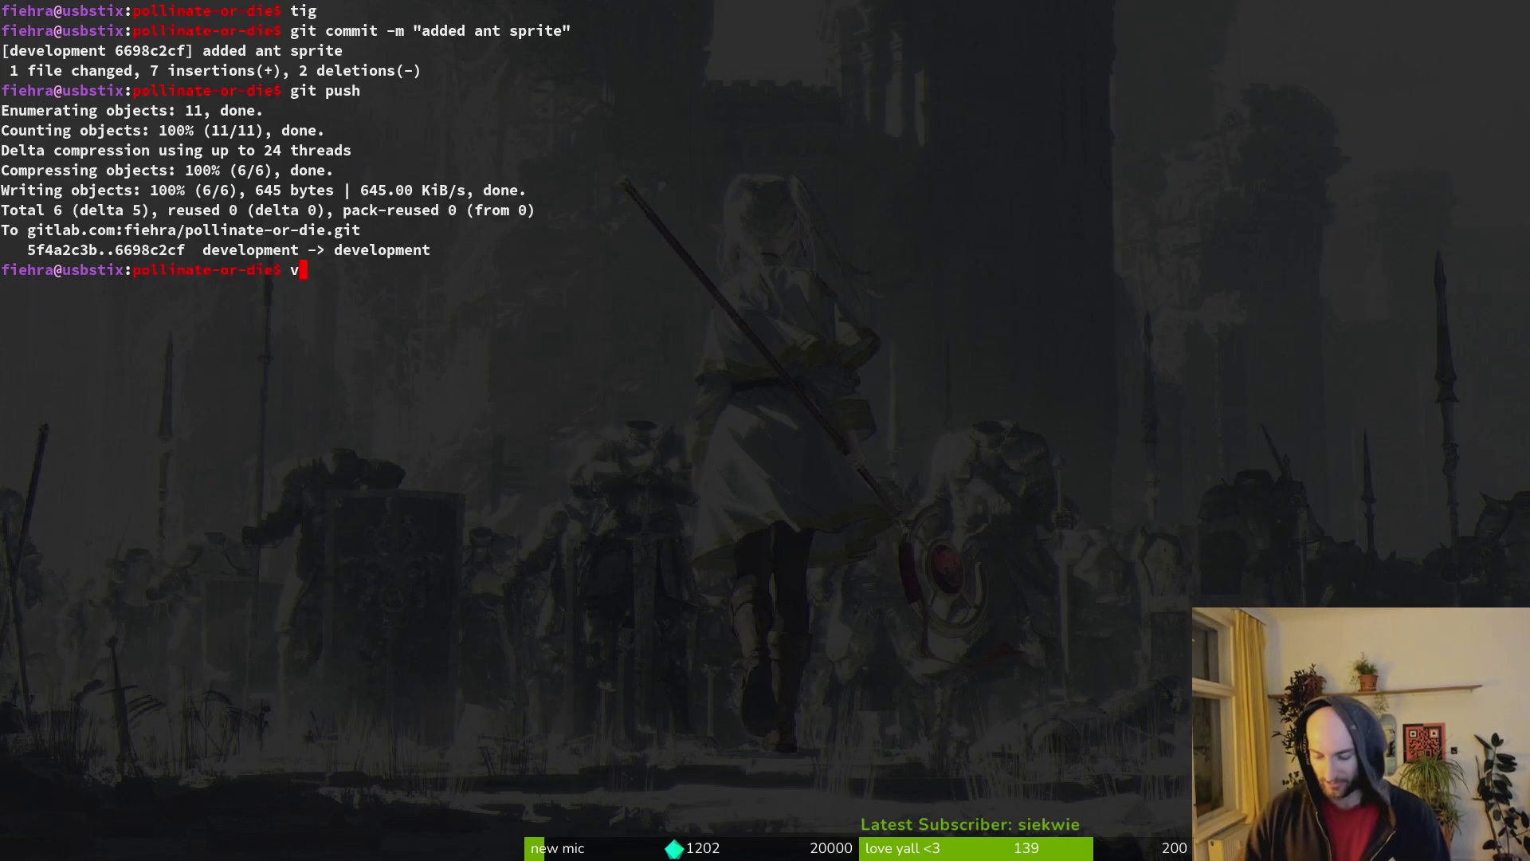
- Open the project in Neovim with 'v .' and find player_hp_bar.gd by searching 'player_hp'
type(".")
key("Return")
key("ctrl+p")
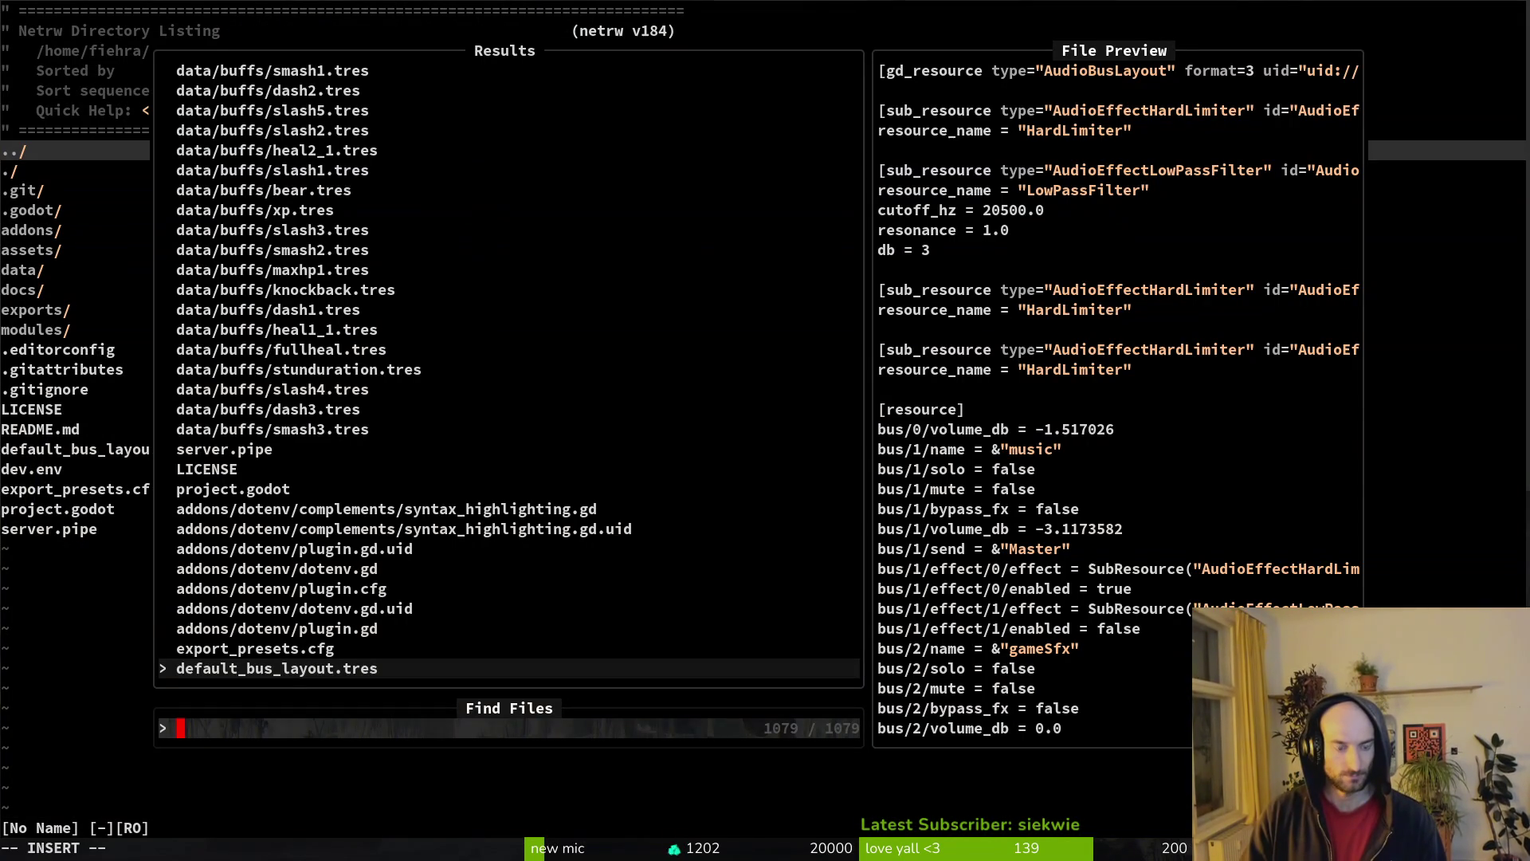
type("healt")
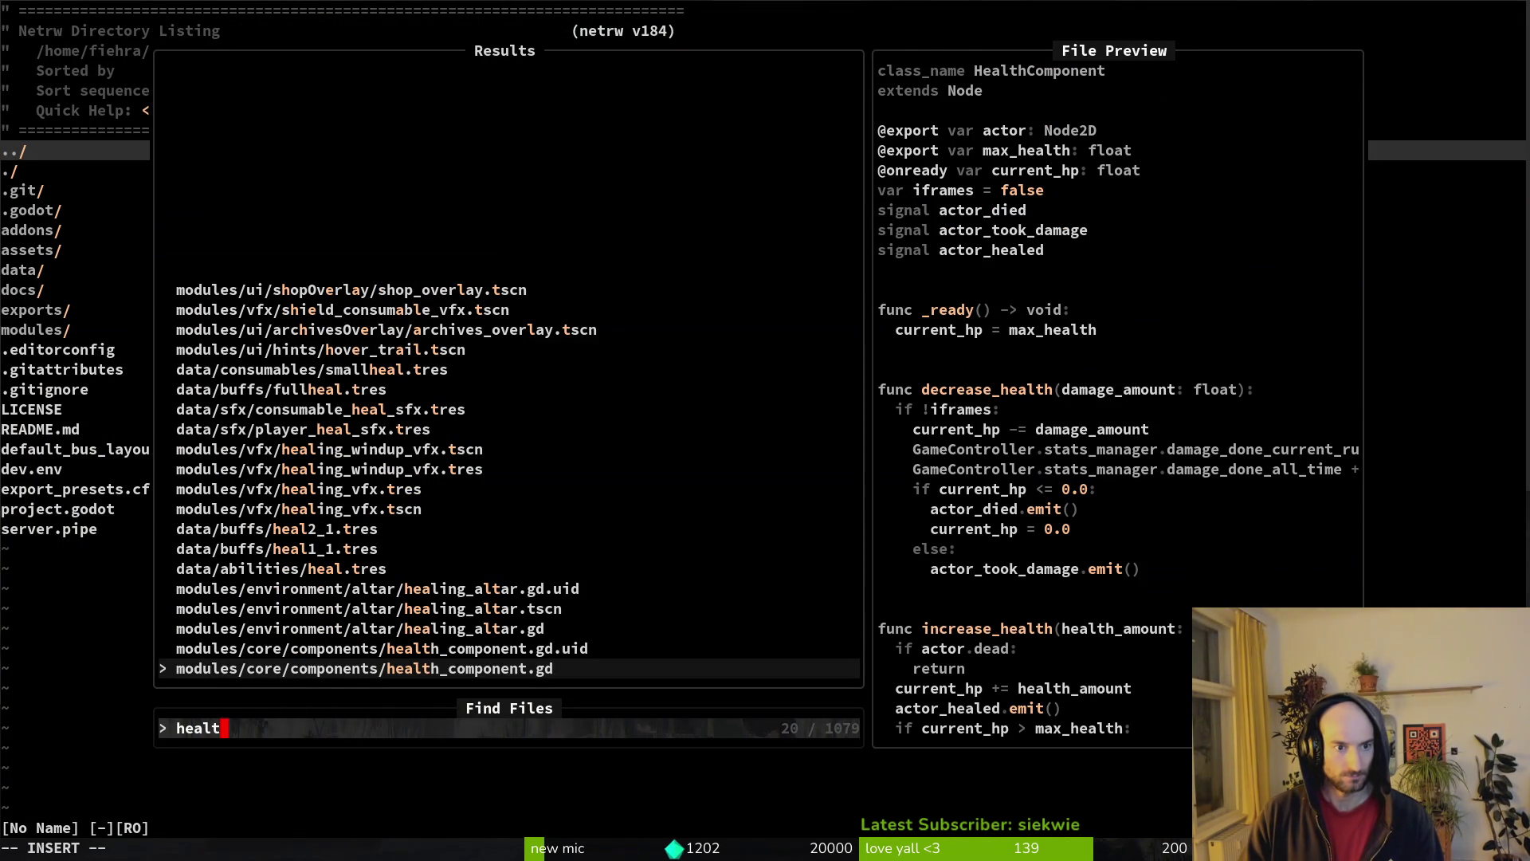
key("BackSpace")
key("BackSpace")
key("BackSpace")
type("pl")
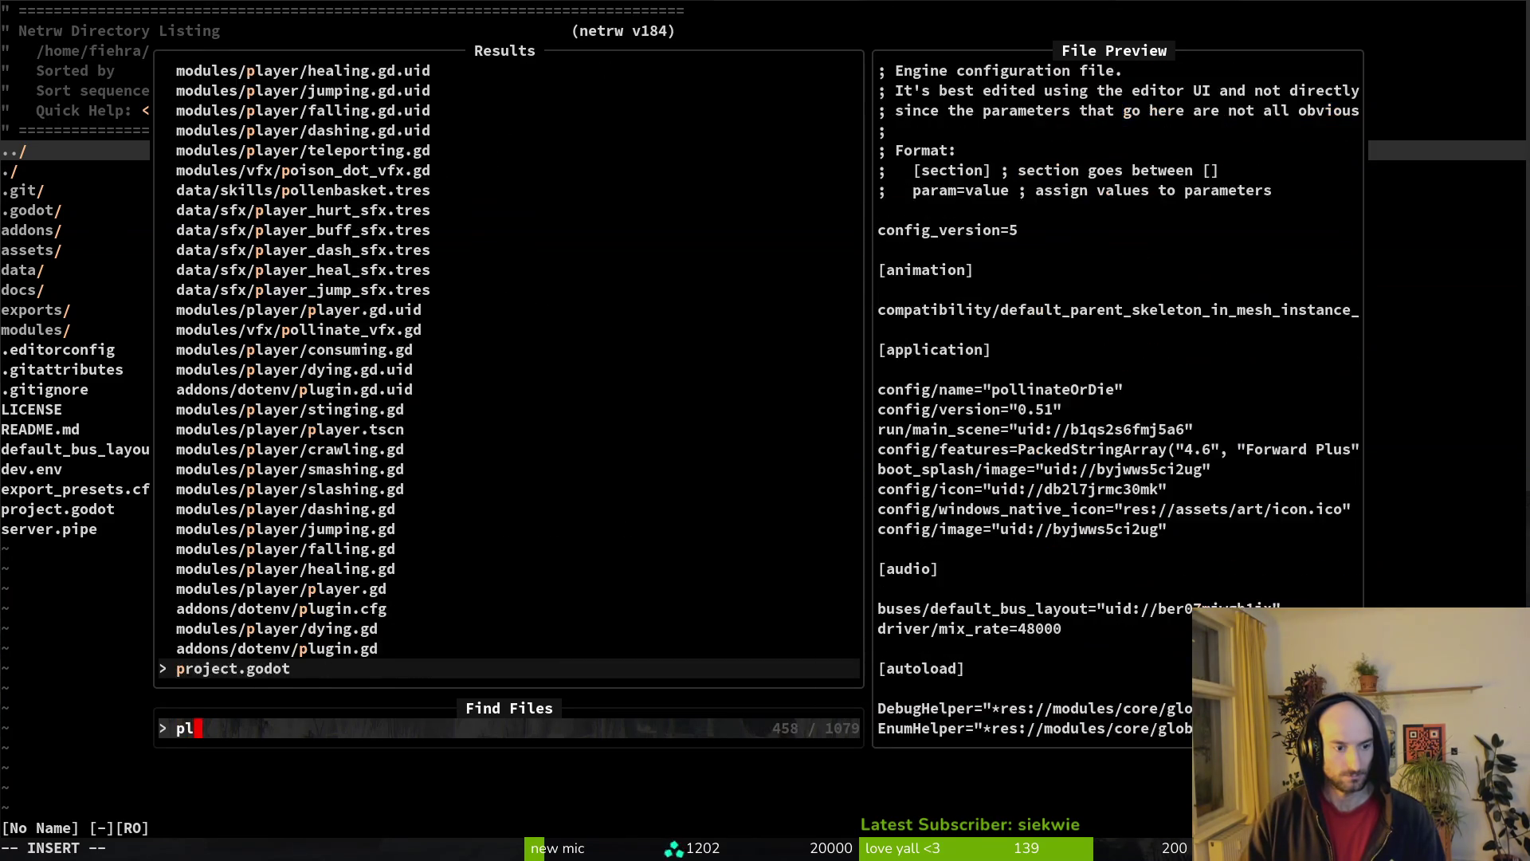
type("ayer_hp")
key("Return")
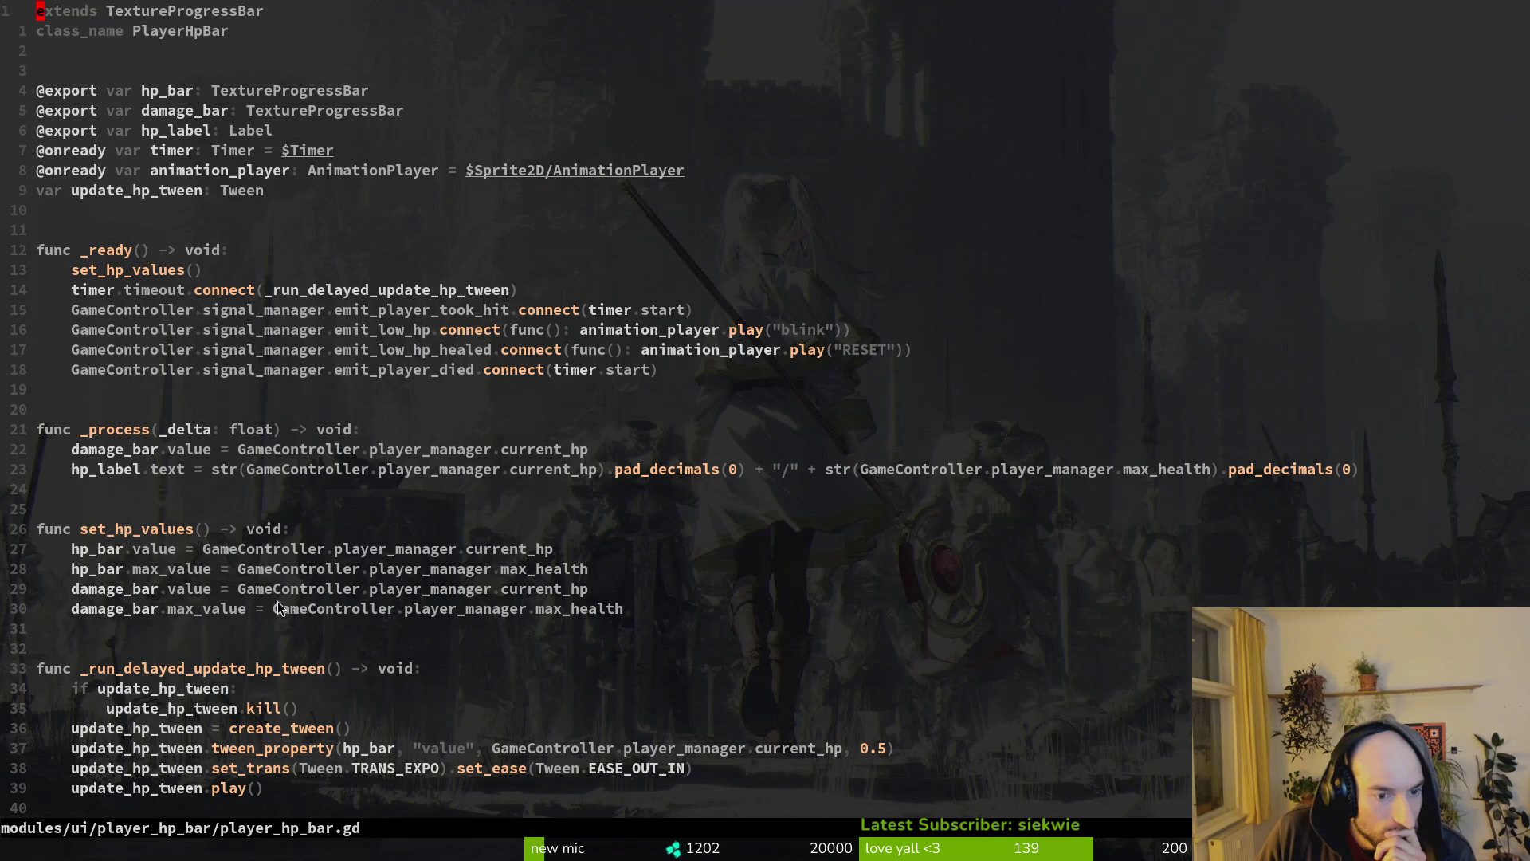
- Inspect the damage_bar max_value line and the emit_low_hp_healed signal connection
left_click(297, 608)
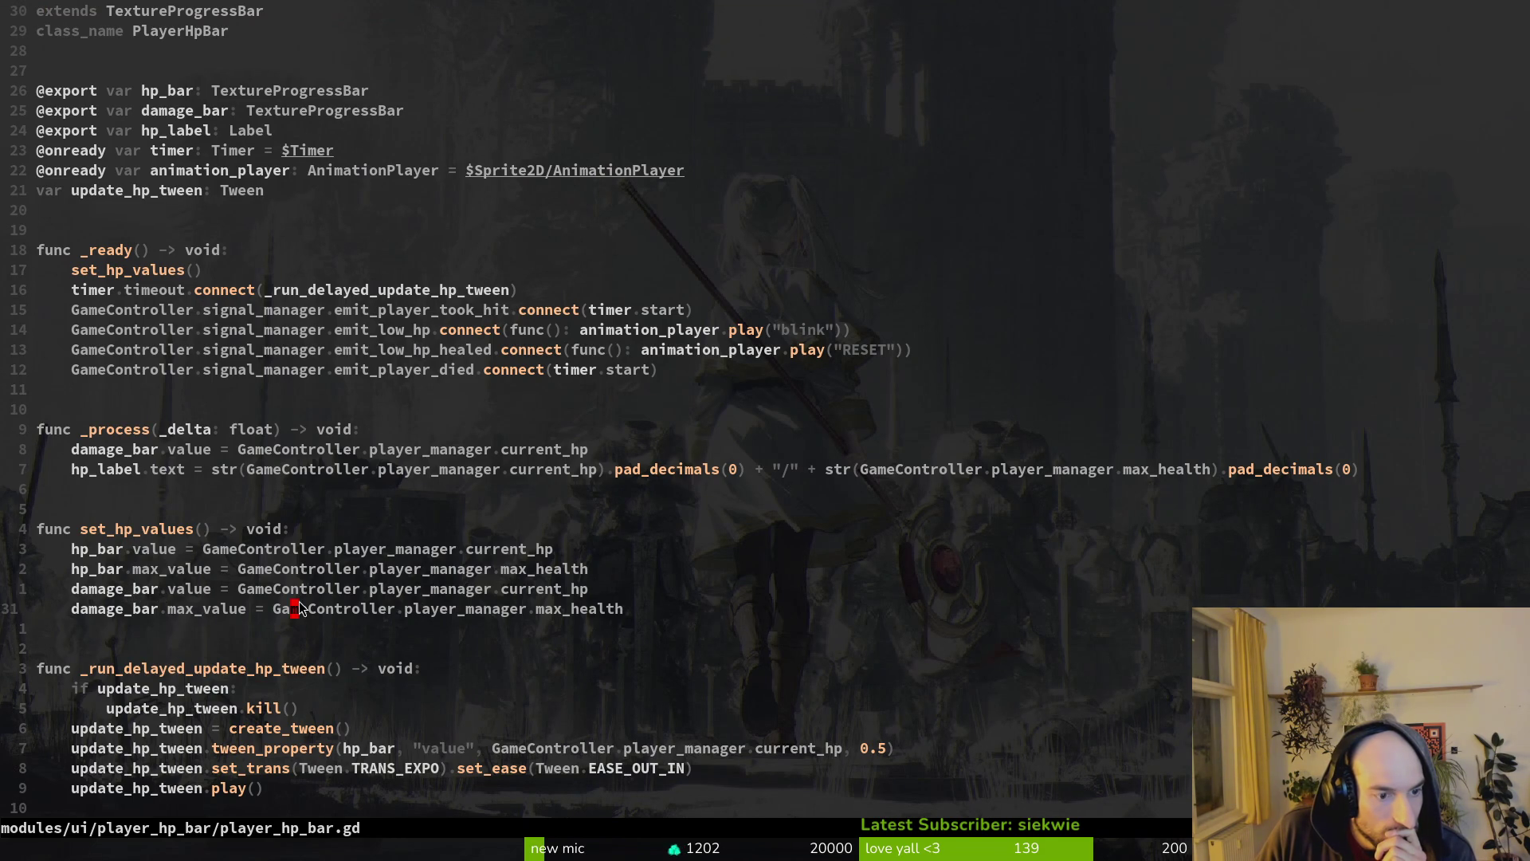
left_click(236, 613)
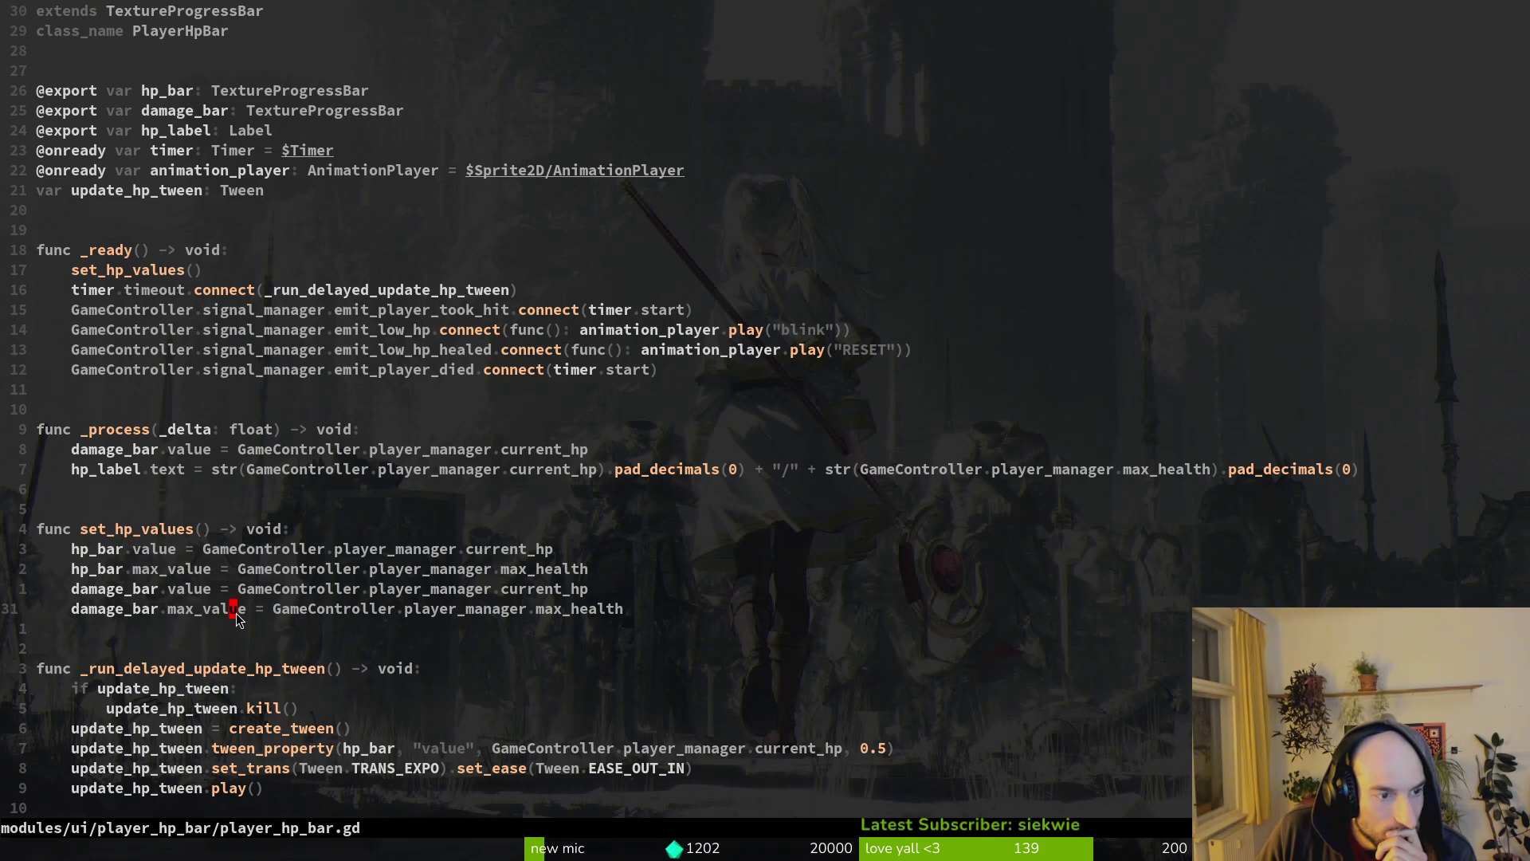
scroll(238, 620, "down", 2)
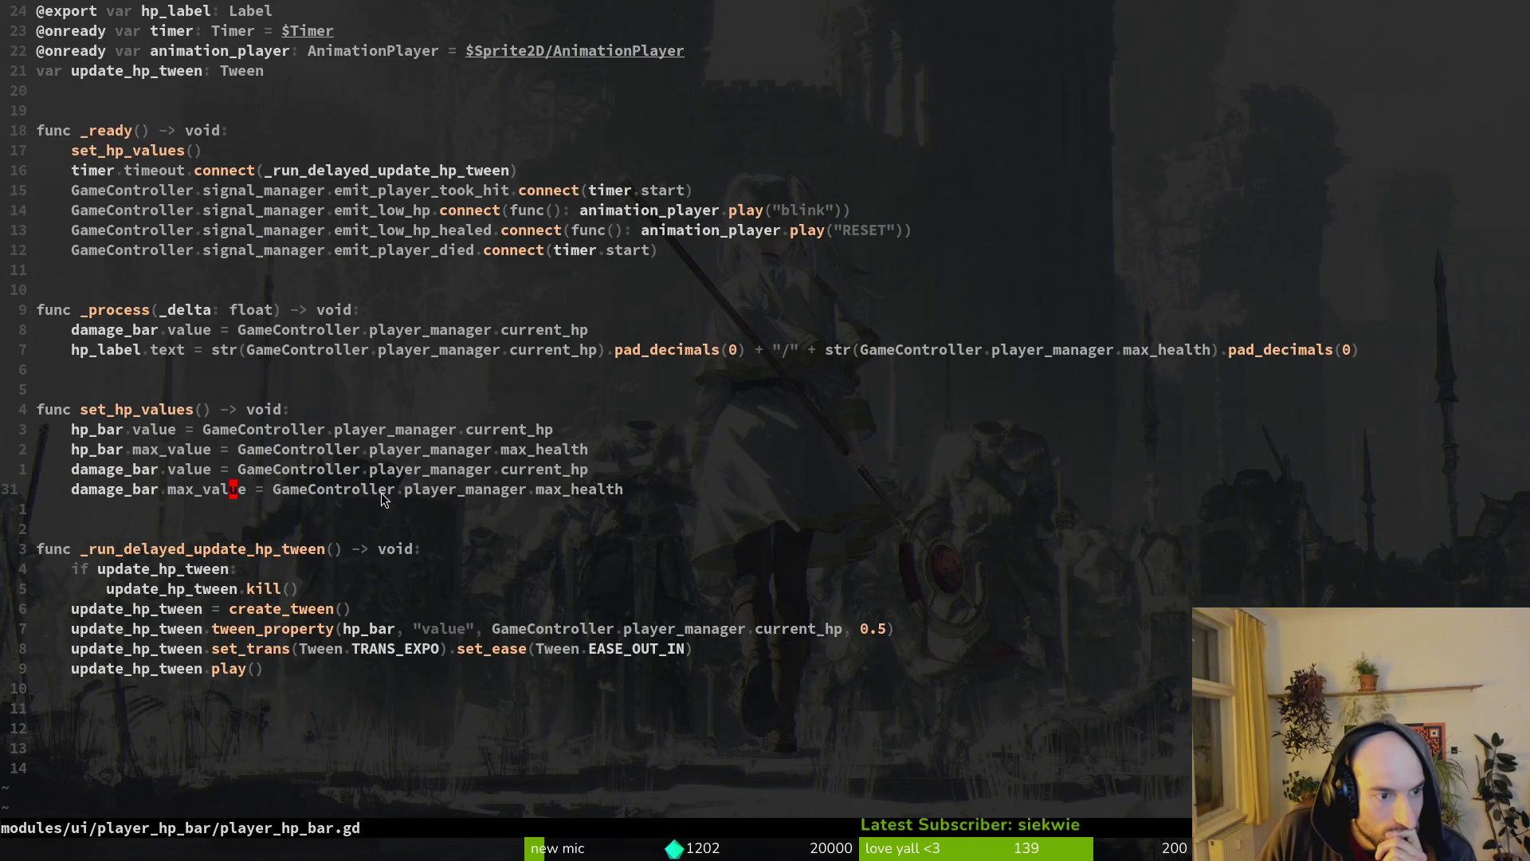
left_click(301, 493)
scroll(303, 492, "down", 1)
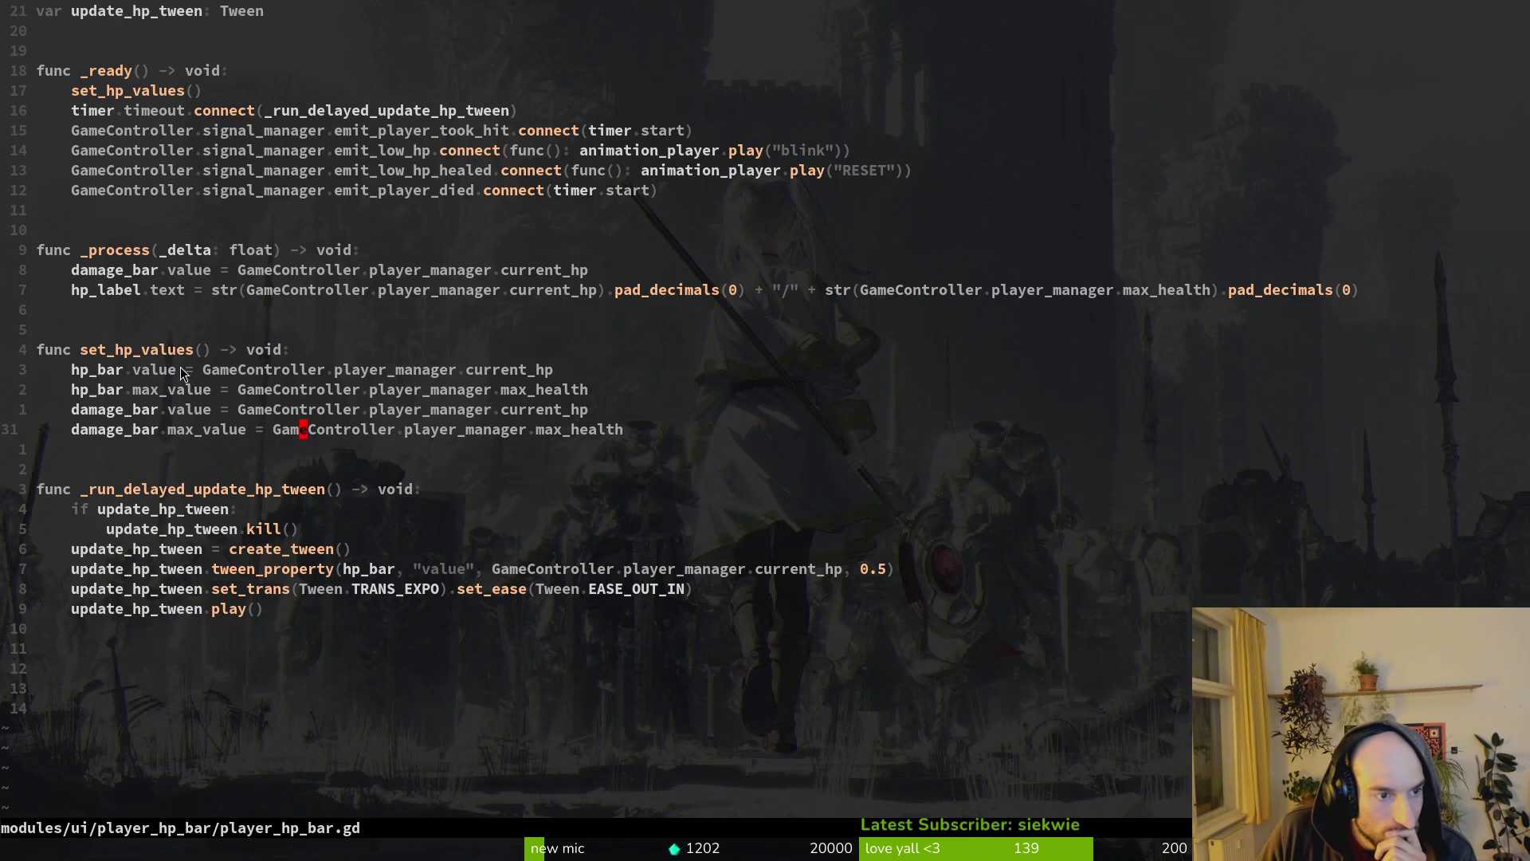
scroll(204, 371, "up", 3)
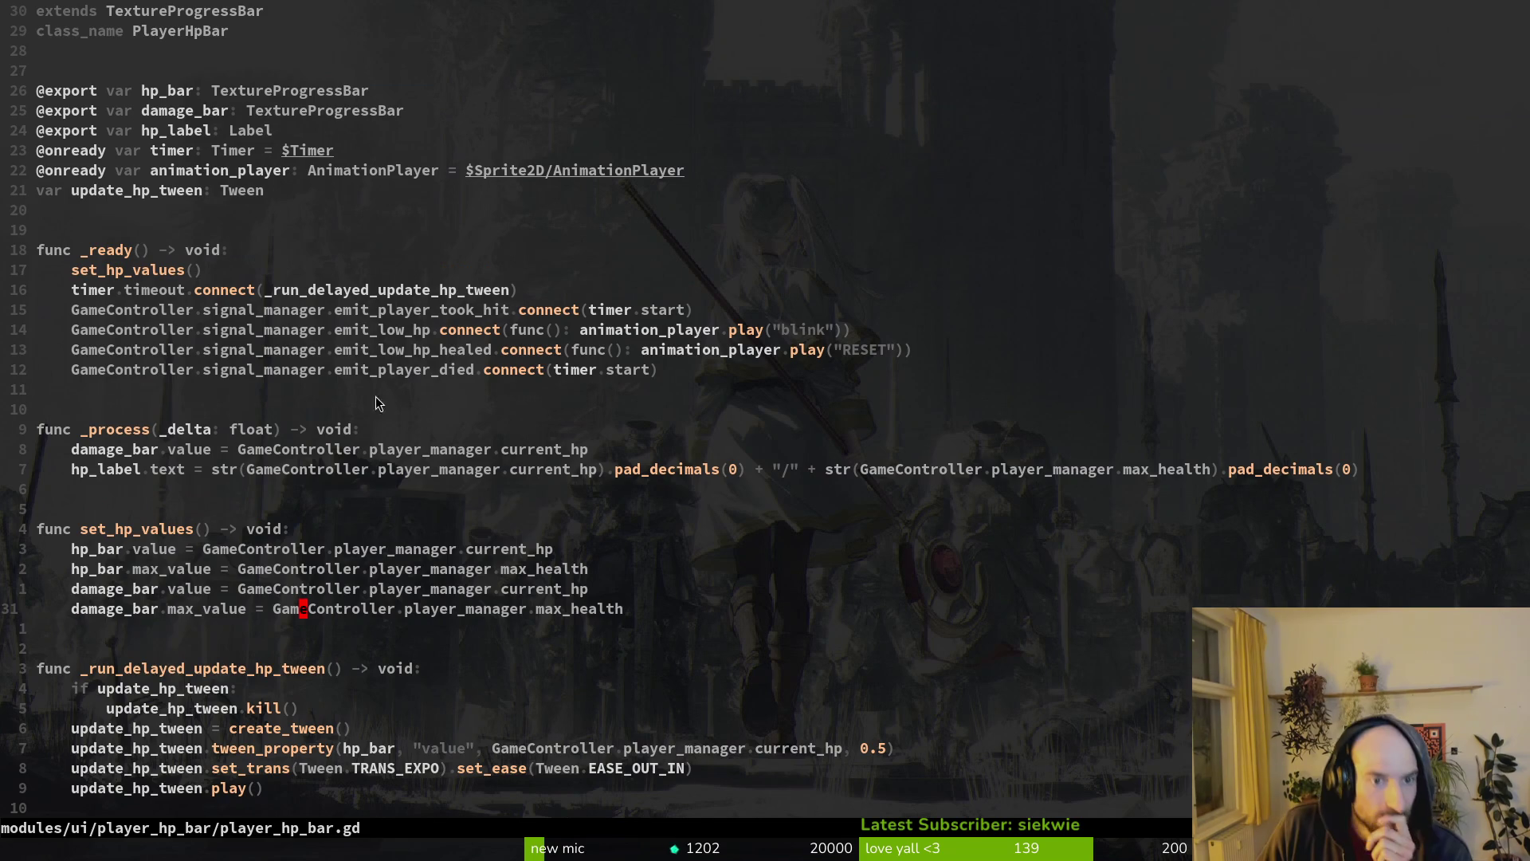
left_click(417, 352)
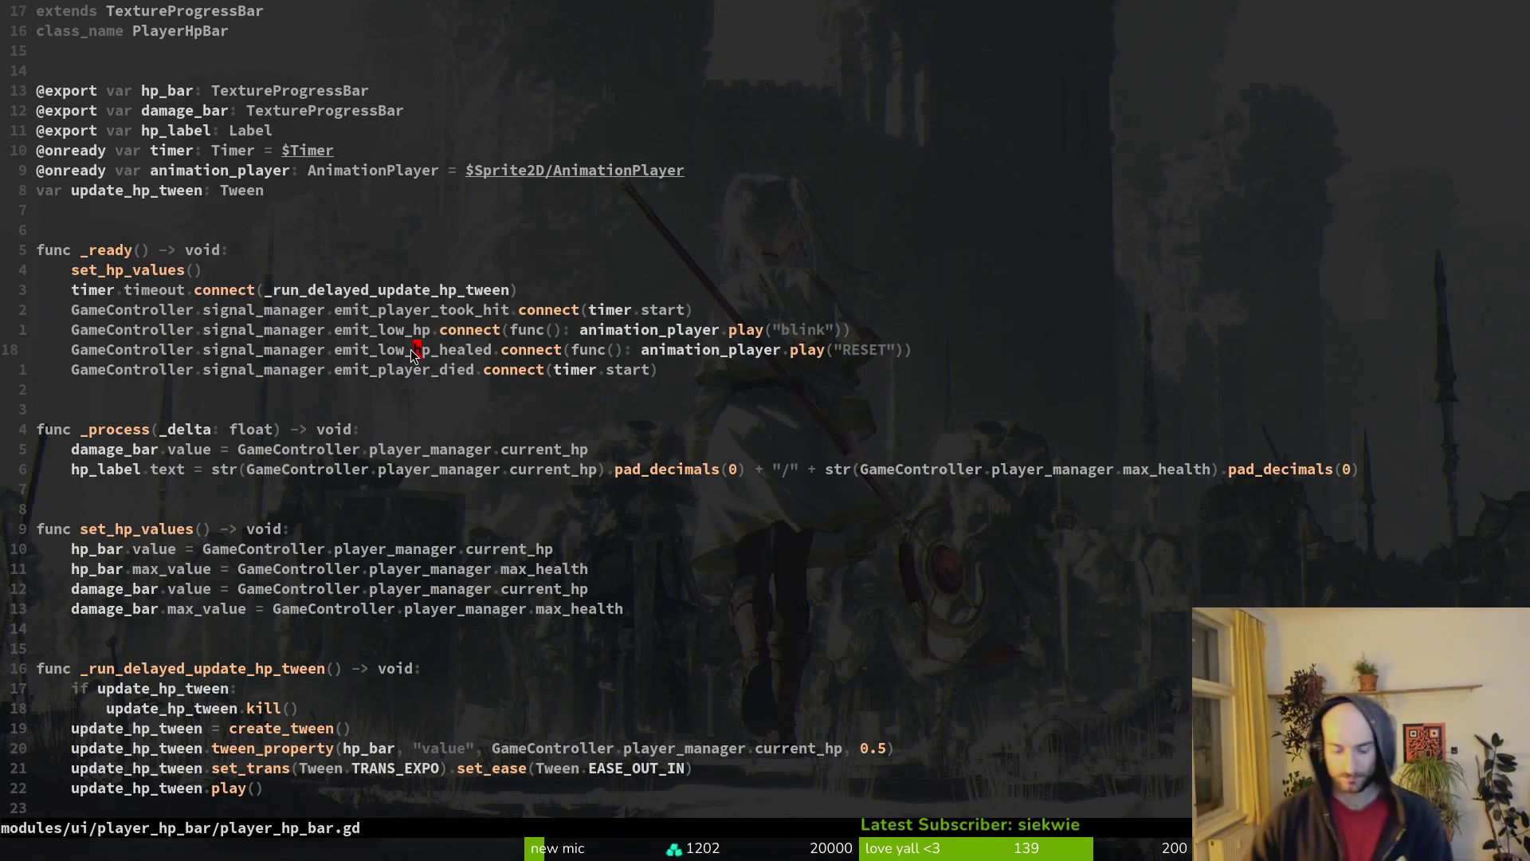
- Open buff.manager.gd via the file finder ('buffmana') and go to the add_modifier line in apply_flower_buff
key("space")
key("f")
key("f")
type("buffmana")
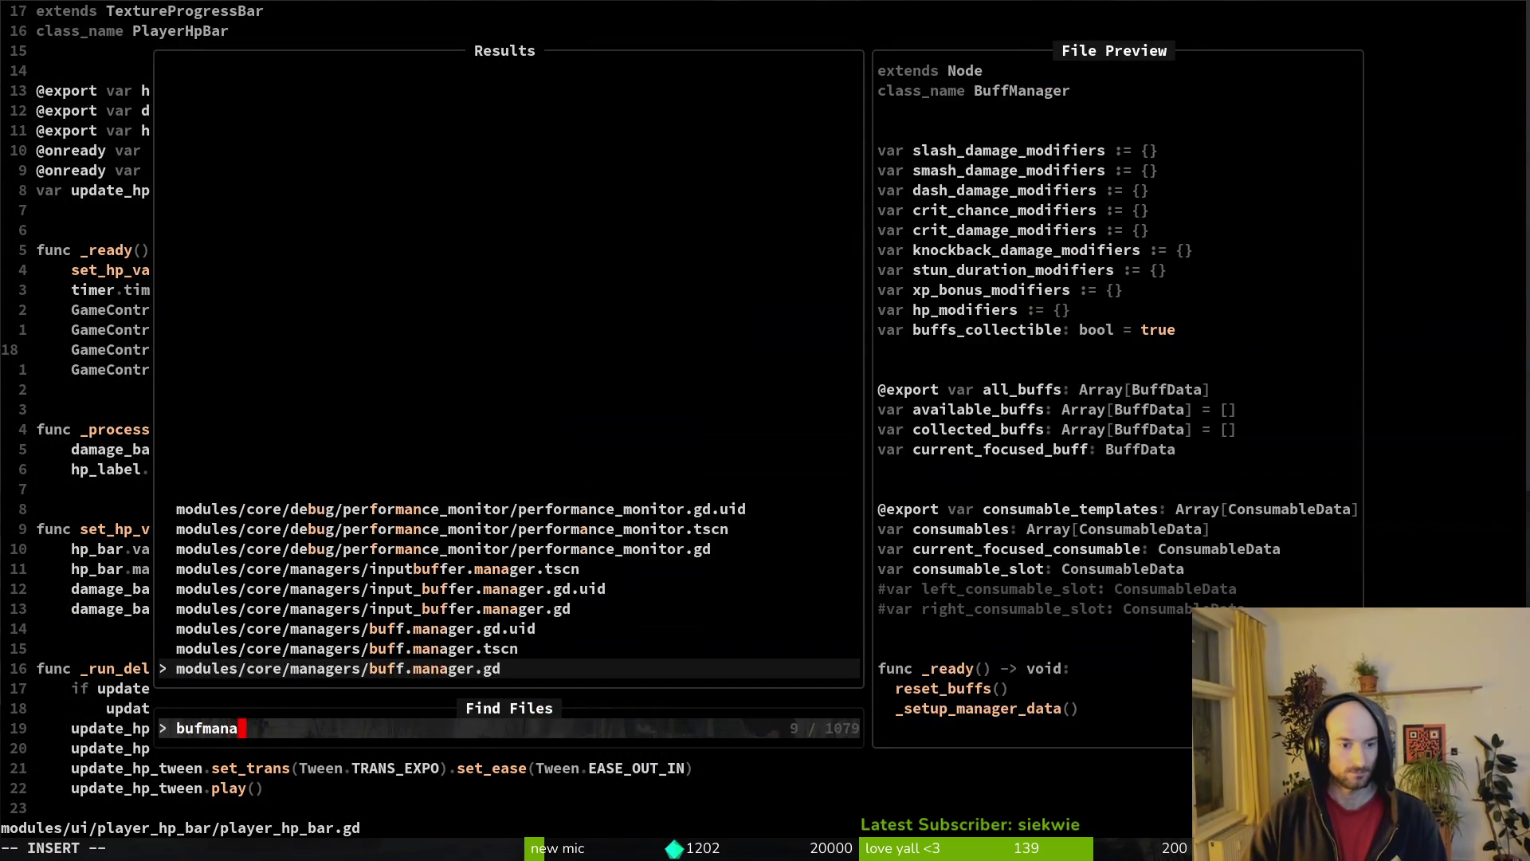
key("Return")
key("ctrl+d")
key("ctrl+d")
key("ctrl+d")
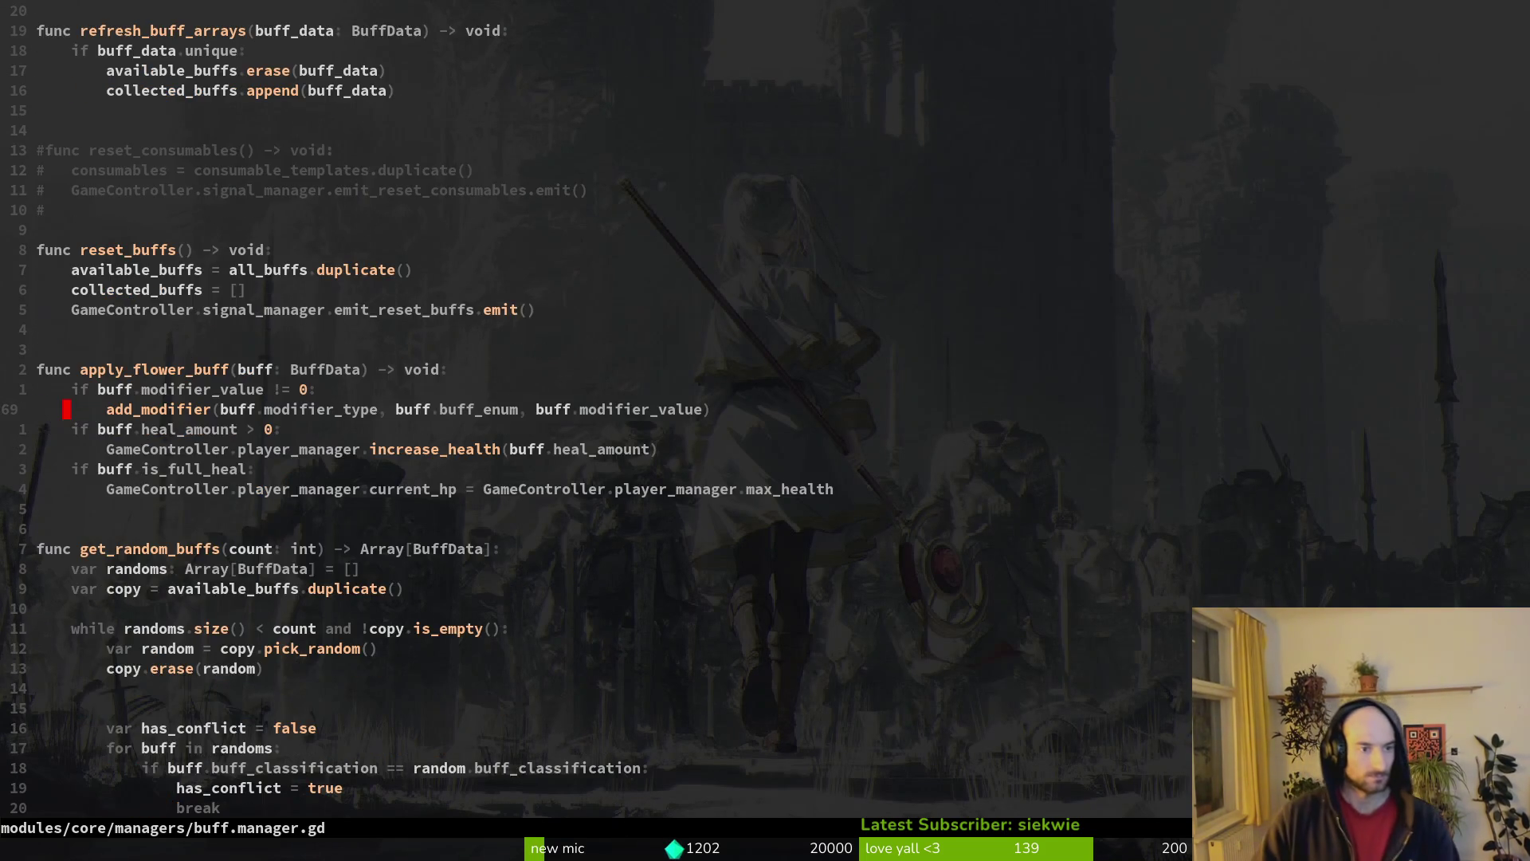
key("ctrl+u")
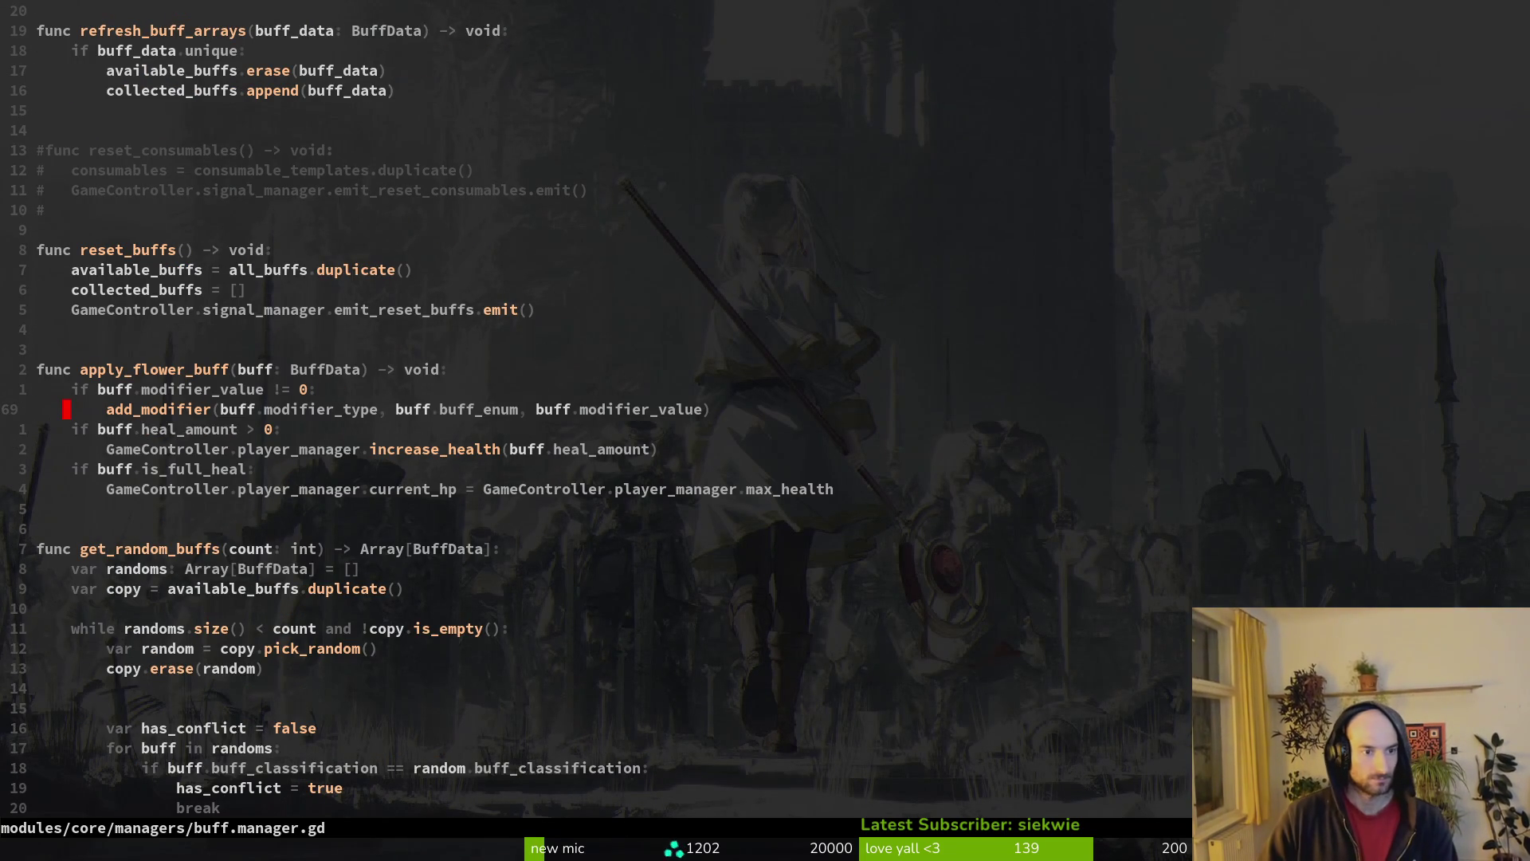
- Type GameController.signal_manager. in apply_flower_buff, look for emit_low_hp_healed, then return to player_hp_bar.gd
key("j")
type("jo")
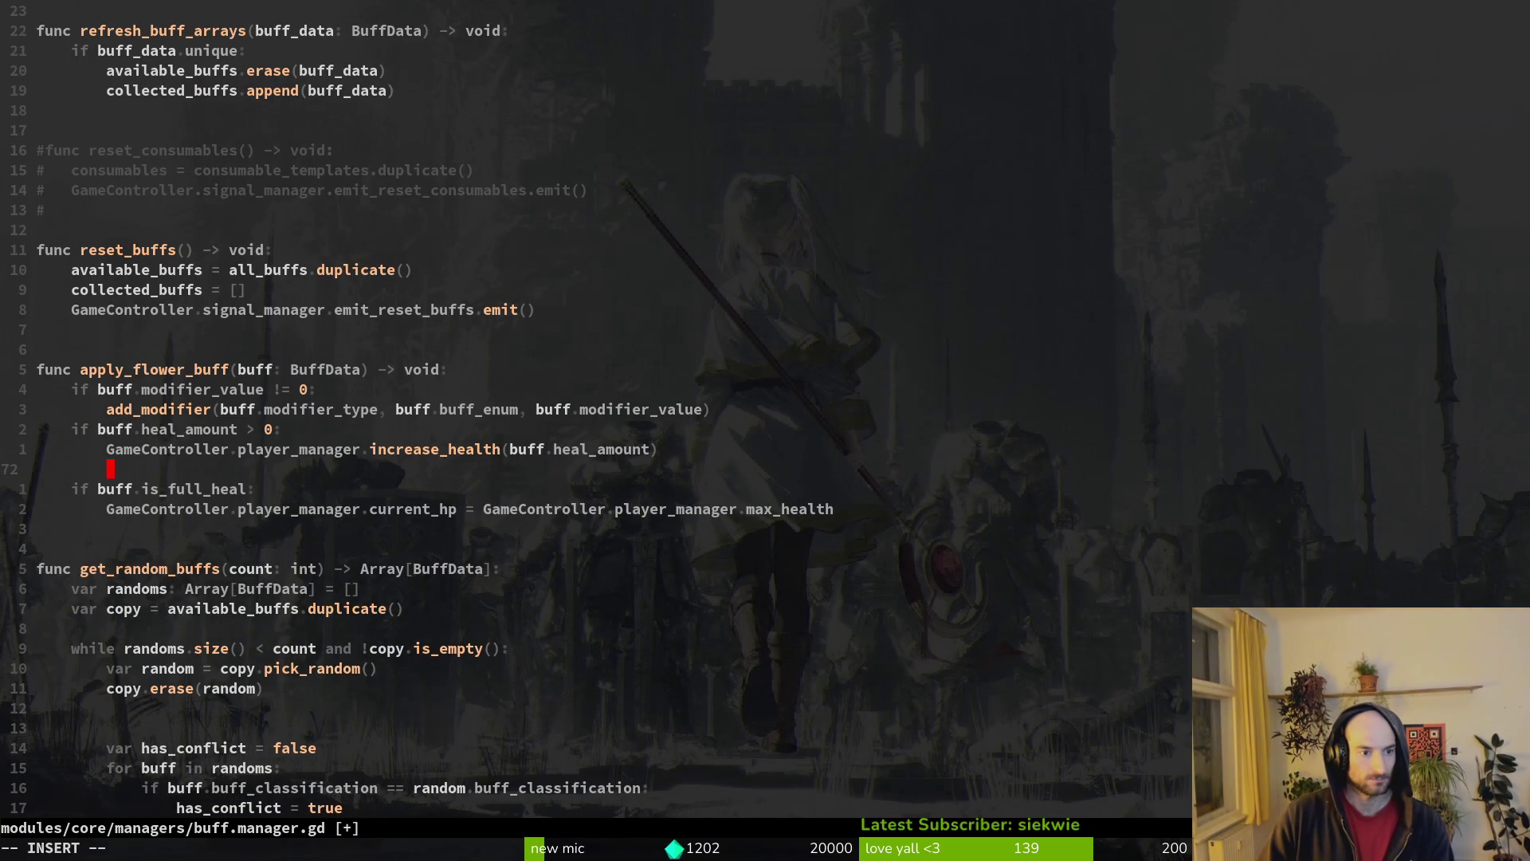
type("ameController.p")
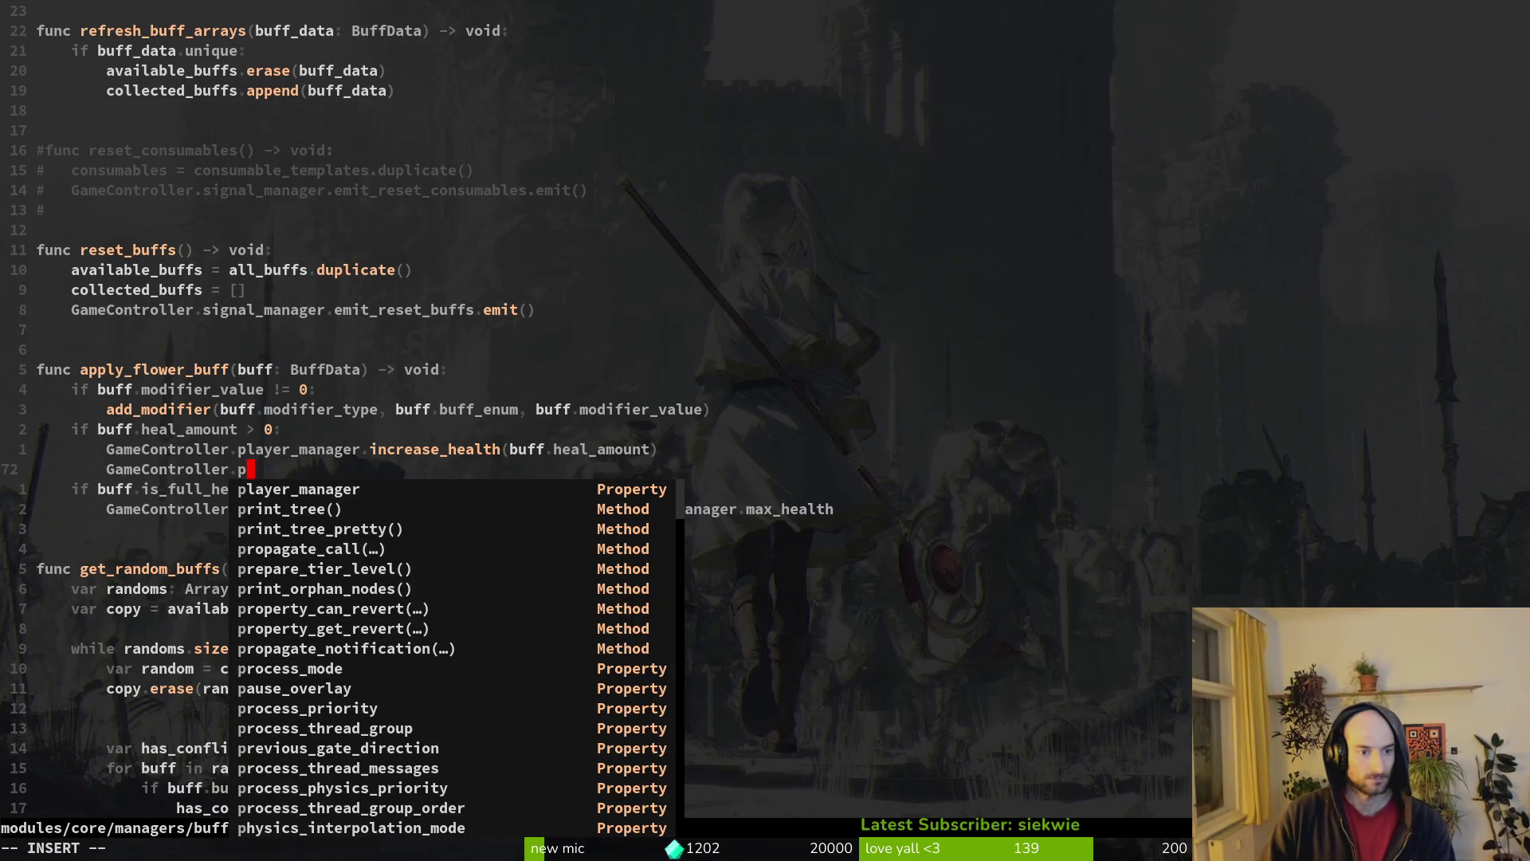
key("BackSpace")
type("signal_manager.")
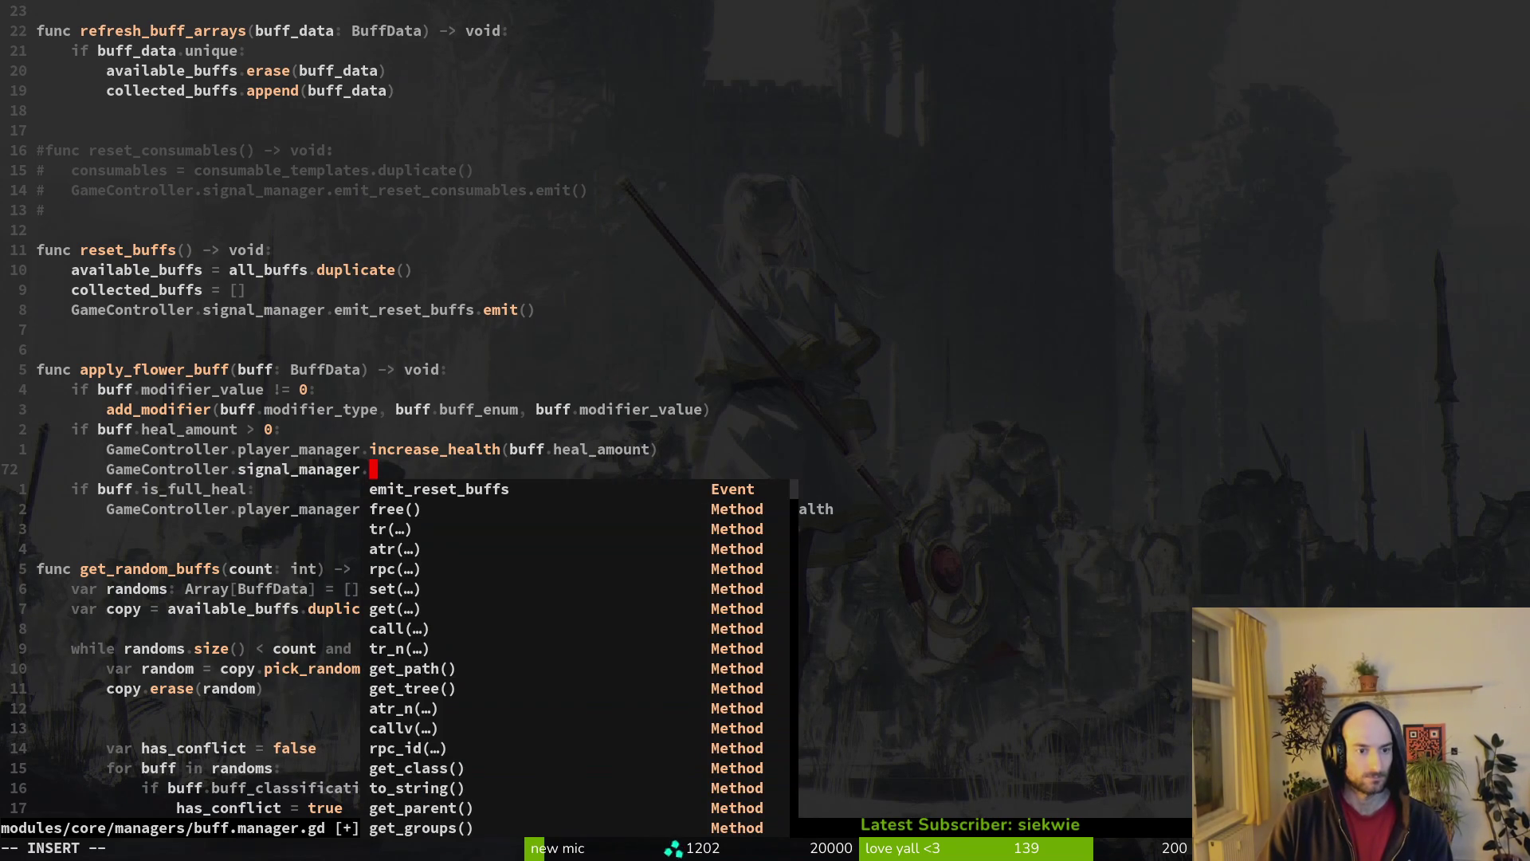
type("emhea")
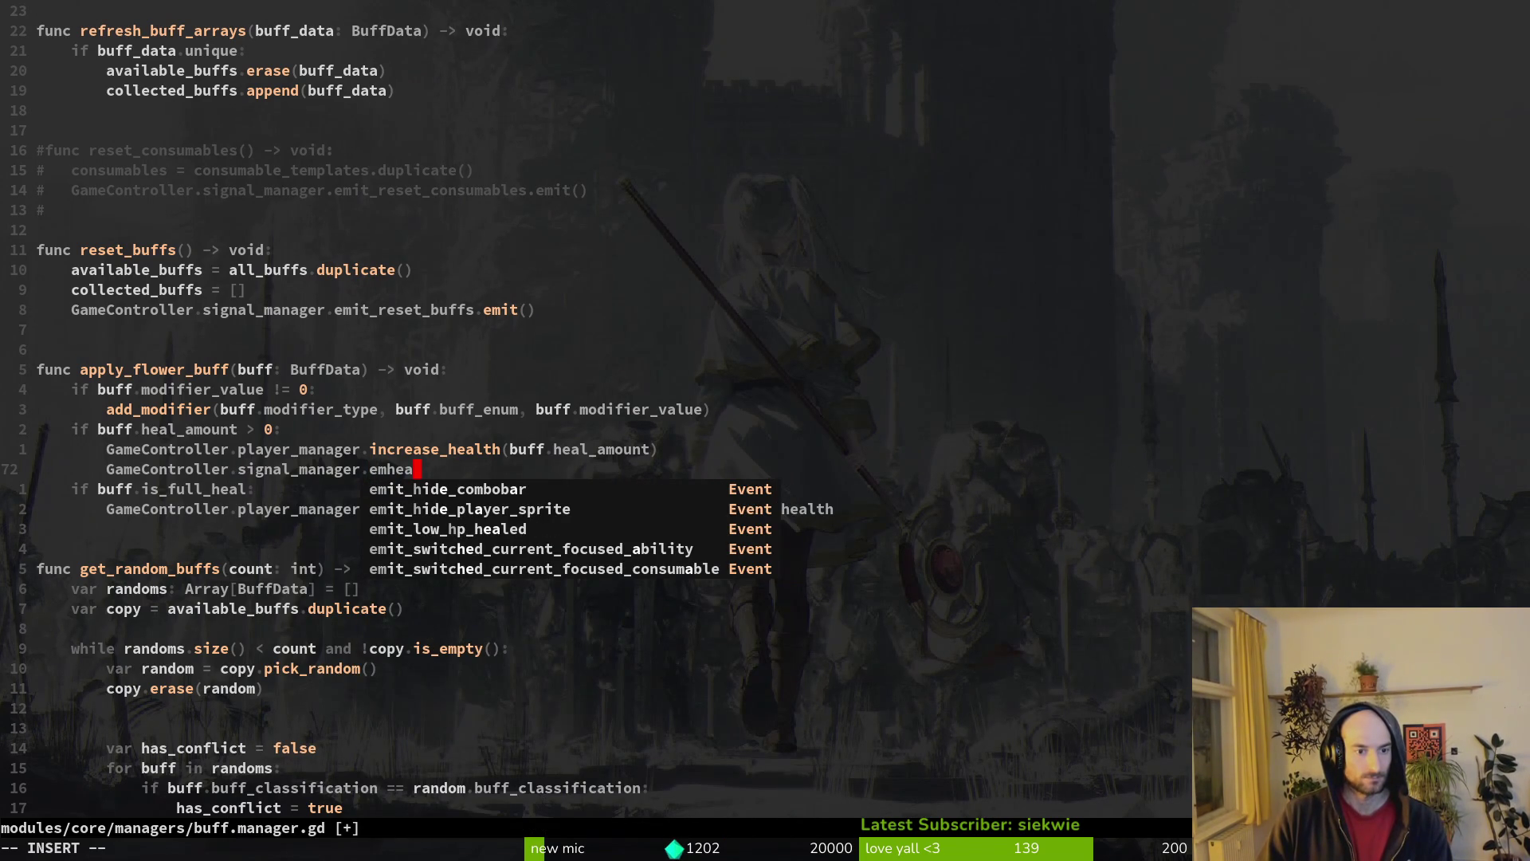
key("ctrl+n")
key("ctrl+n")
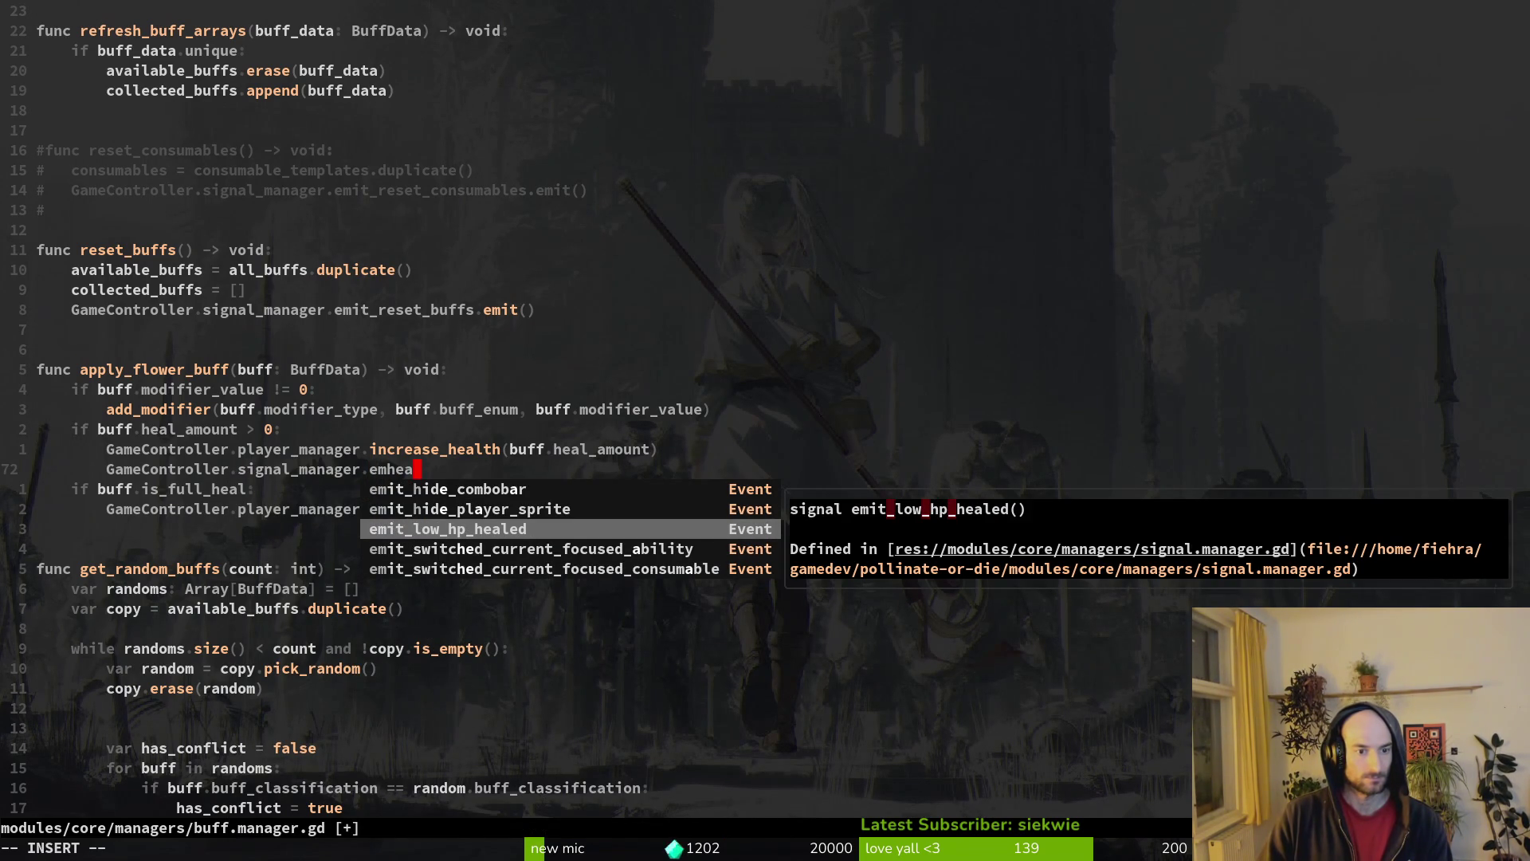
key("BackSpace")
key("BackSpace")
key("BackSpace")
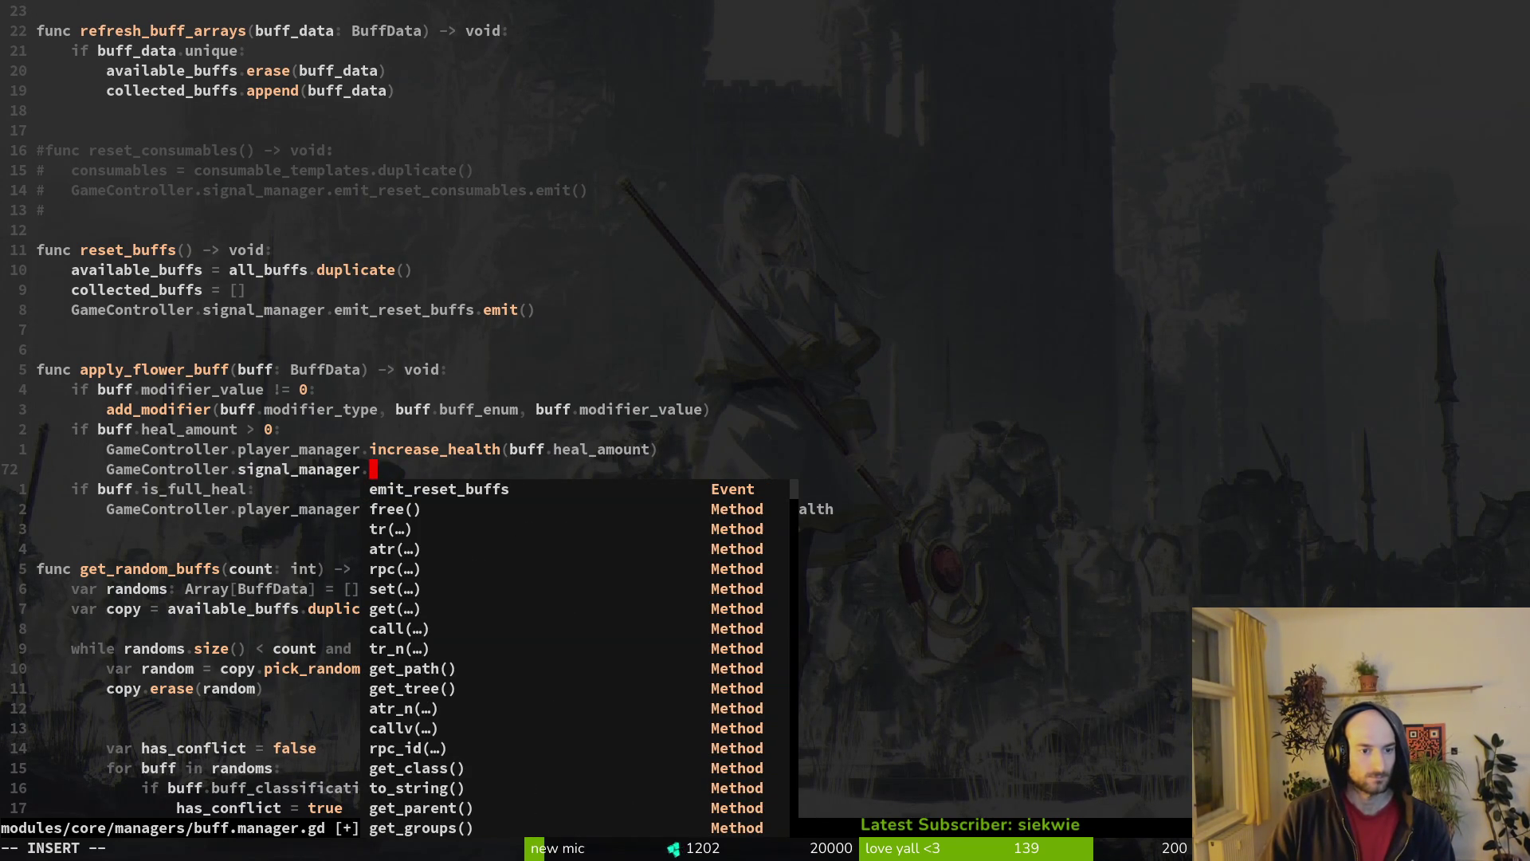
key("Escape")
key("ctrl+o")
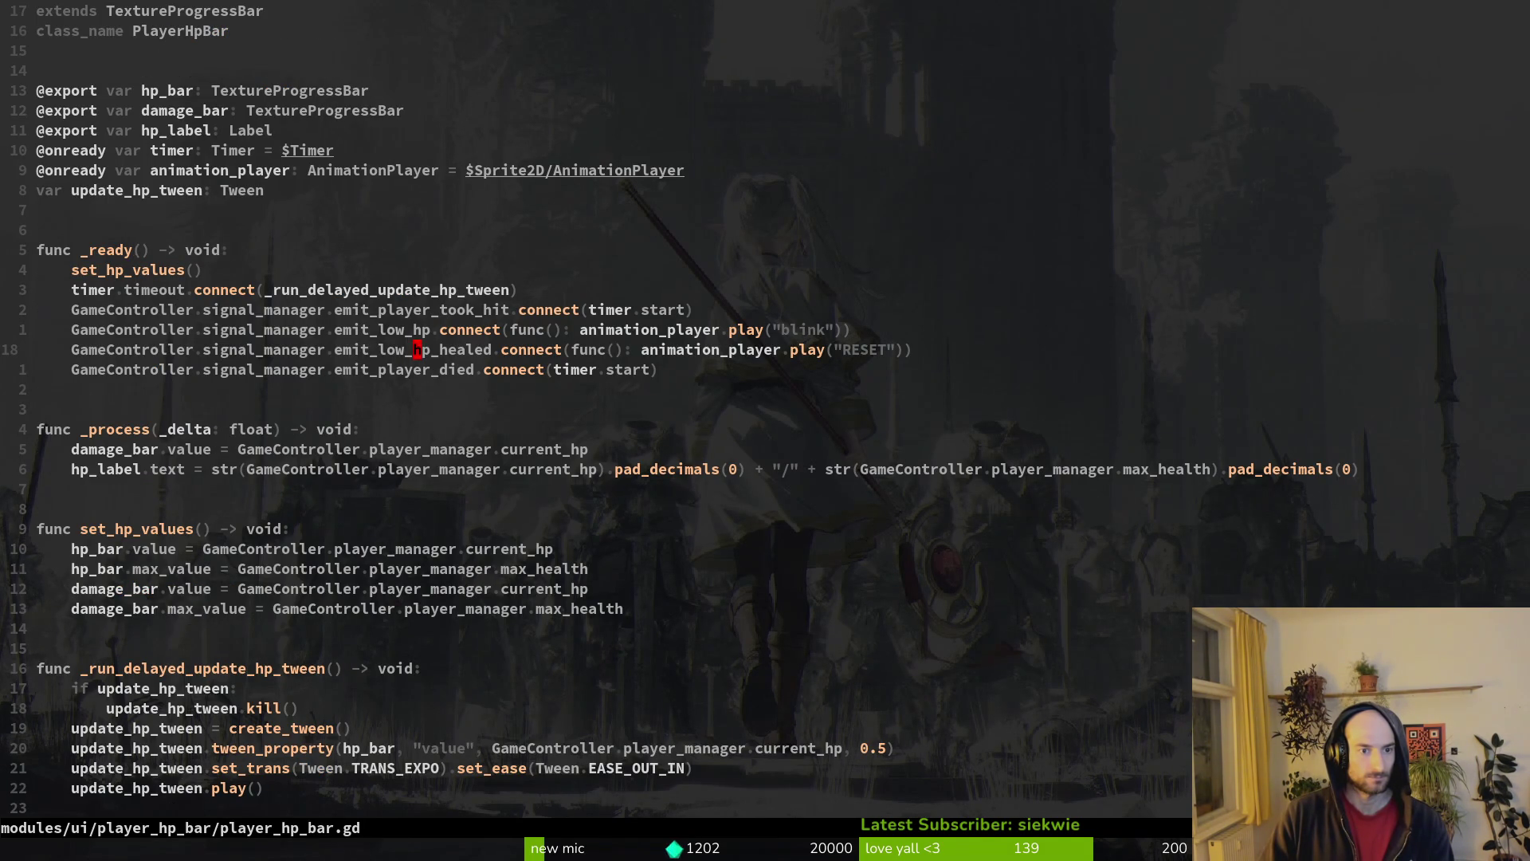
- In buff.manager.gd, change signal_manager to player_manager on the new line
key("ctrl+i")
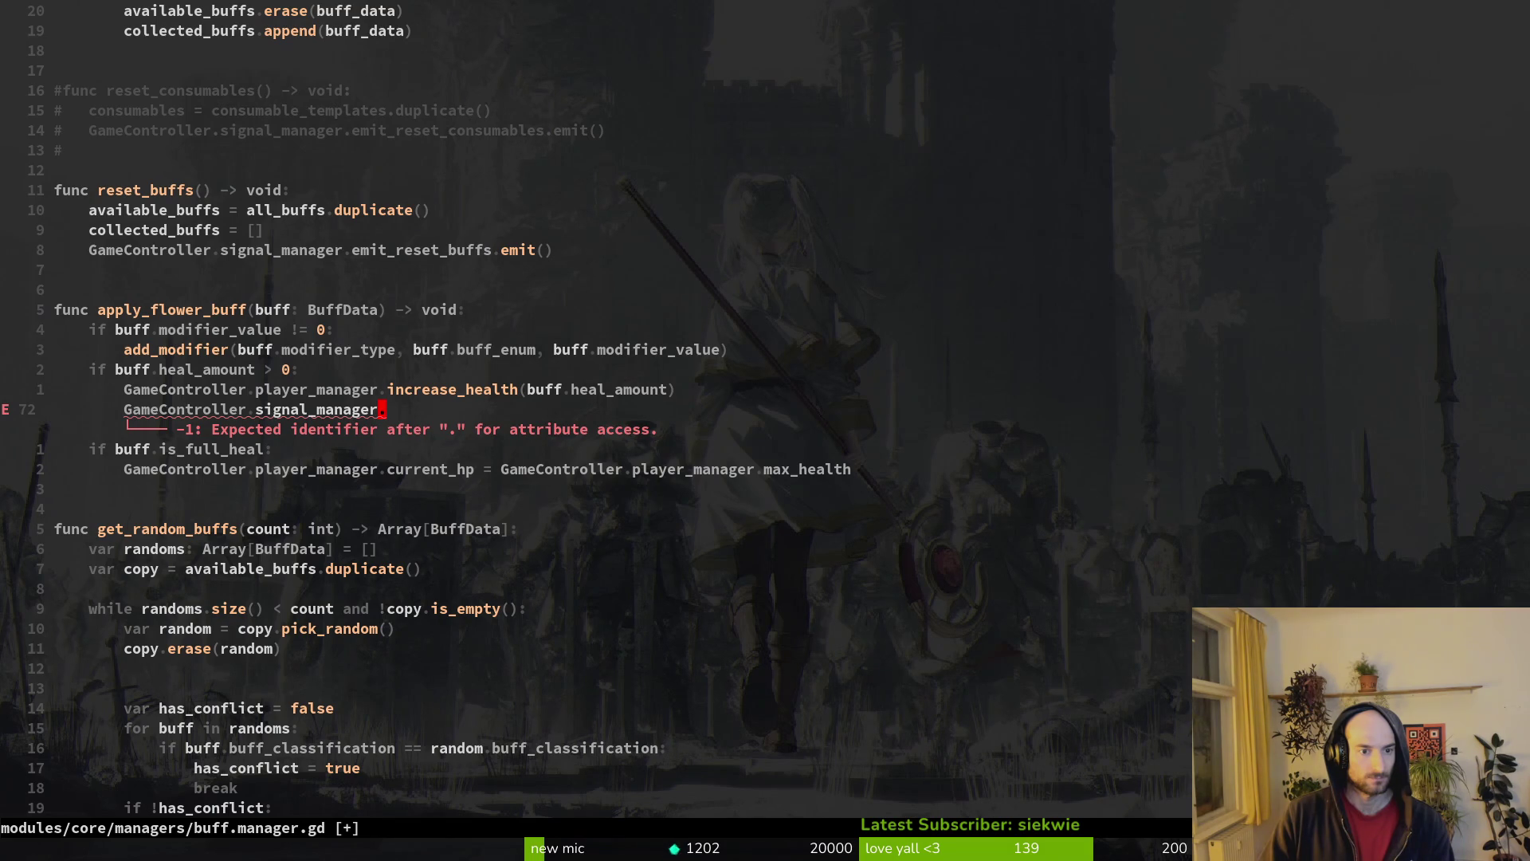
type("cb")
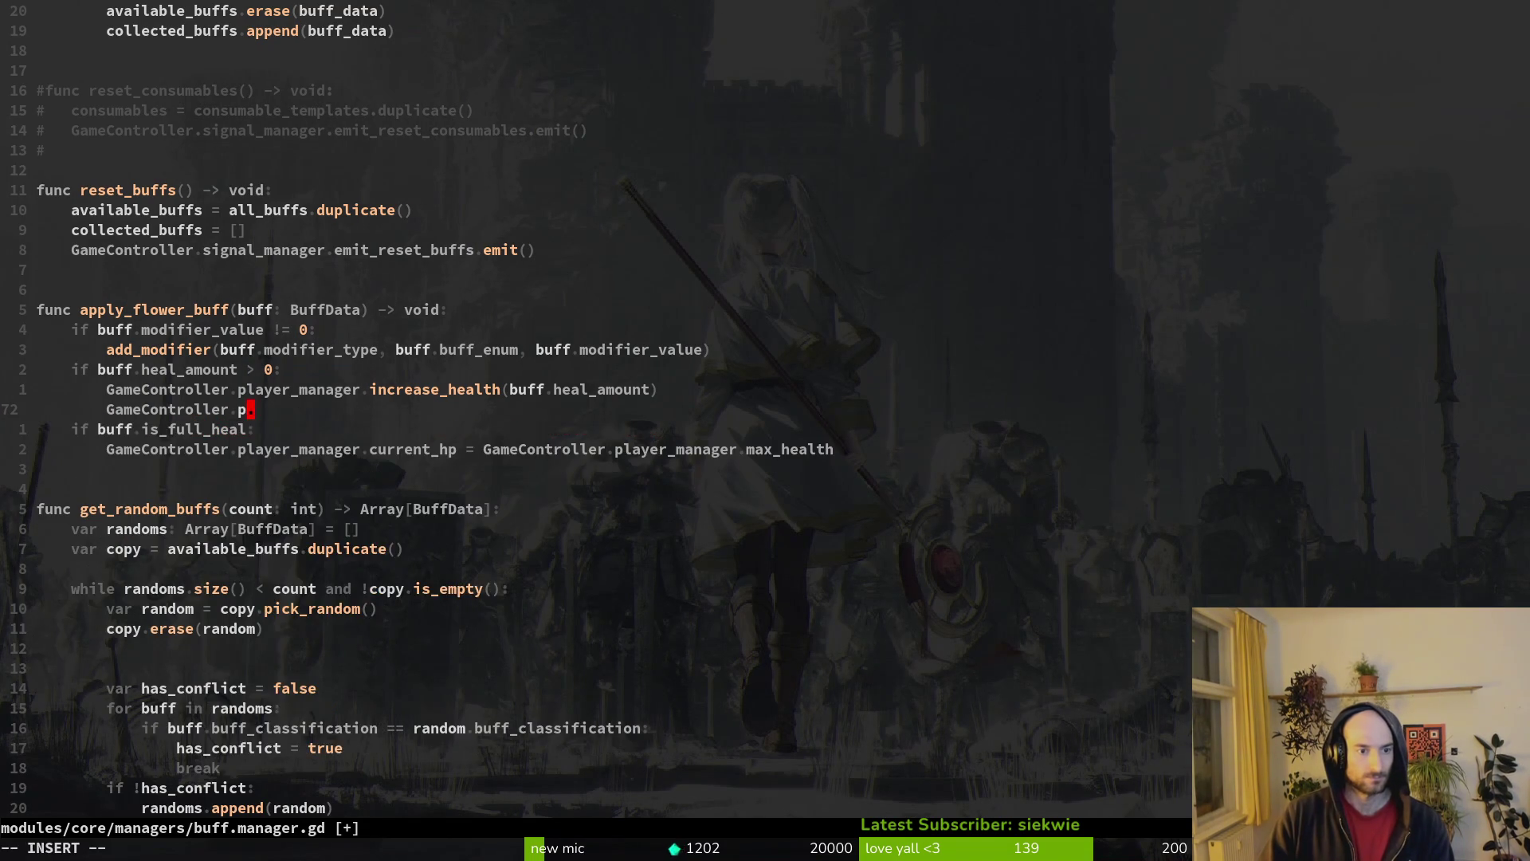
type("player_manager.player.")
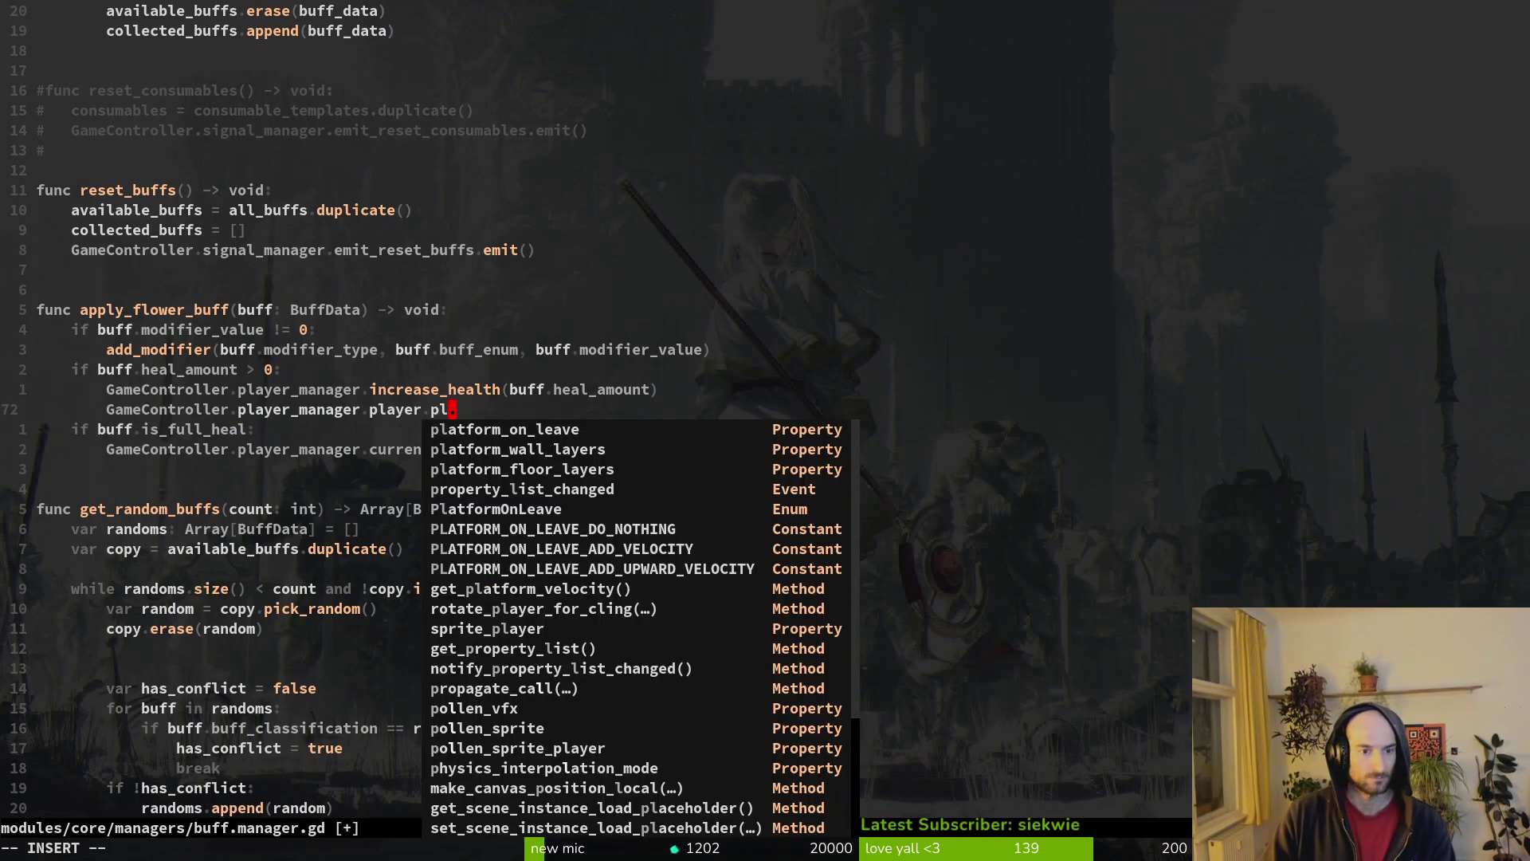
type("hp")
key("Escape")
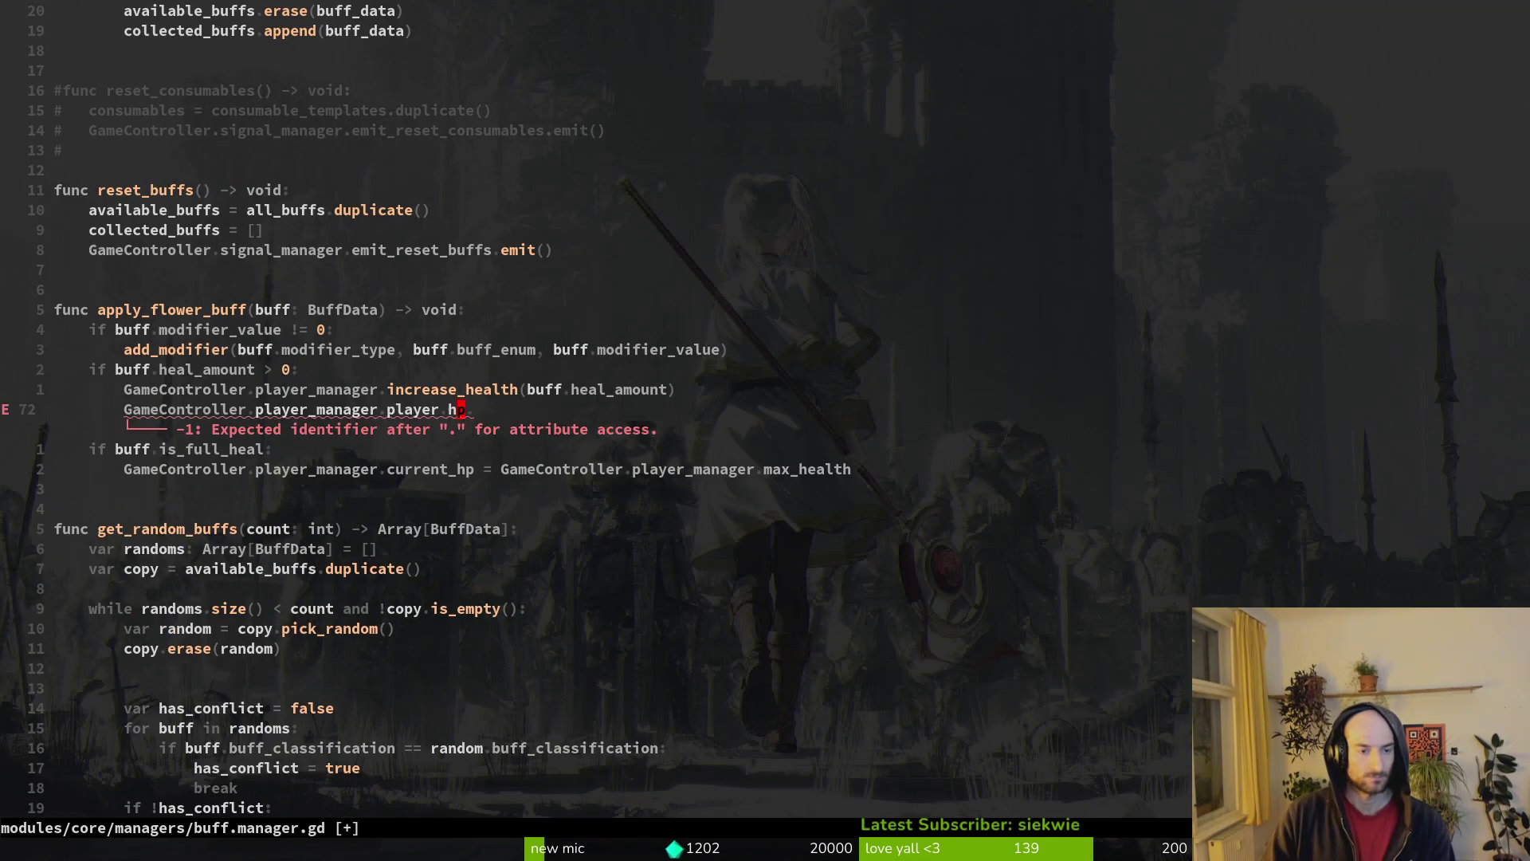
key("ctrl+o")
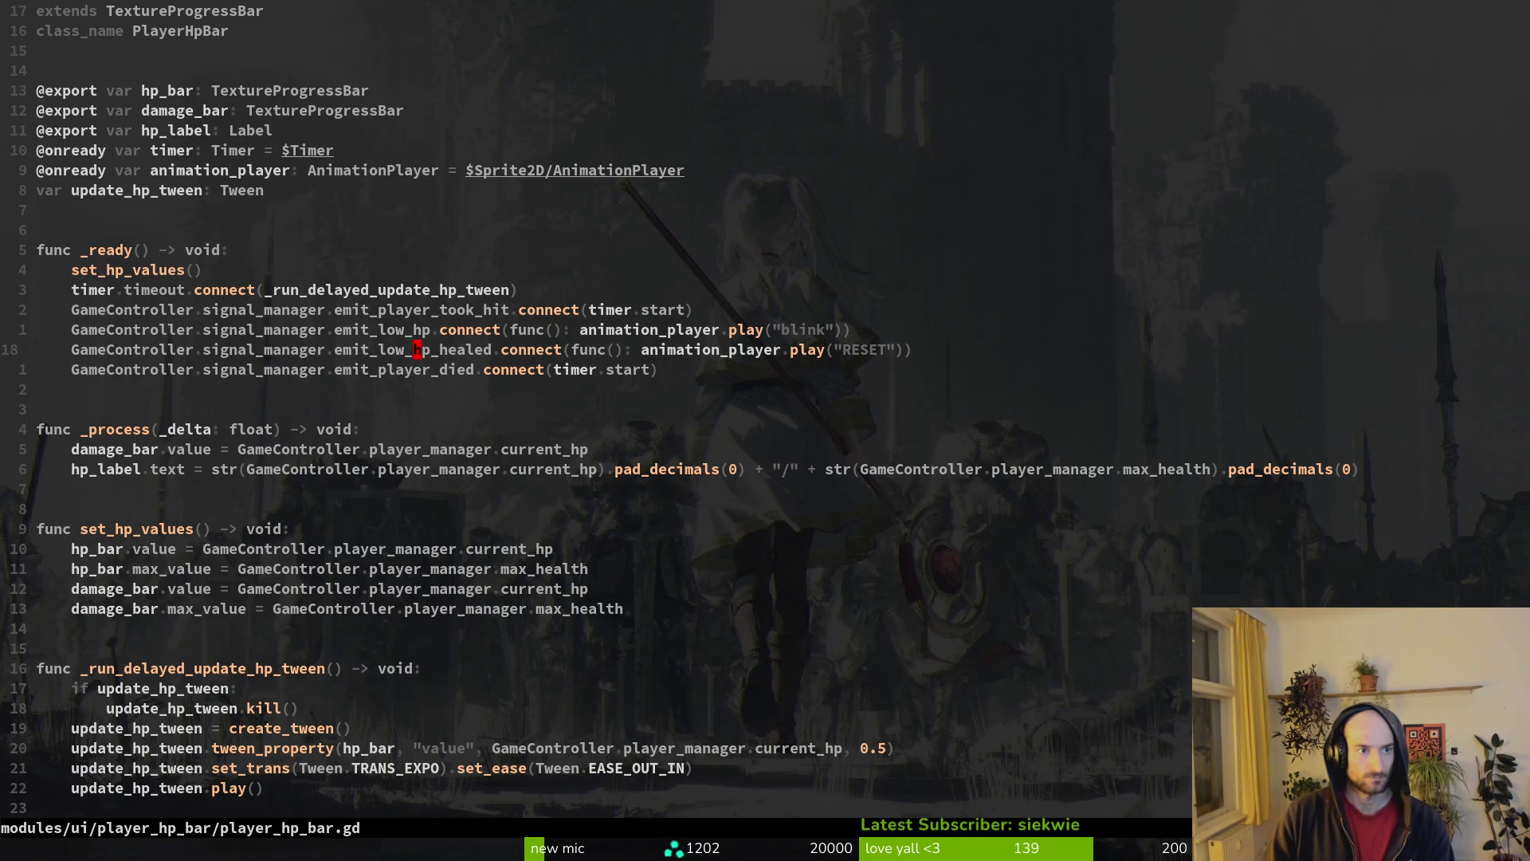
- Search the project for PlayerHpBar usages, save player_hp_bar.gd, close the game, and return to buff.manager.gd
key("braceleft")
key("braceleft")
key("k")
key("dollar")
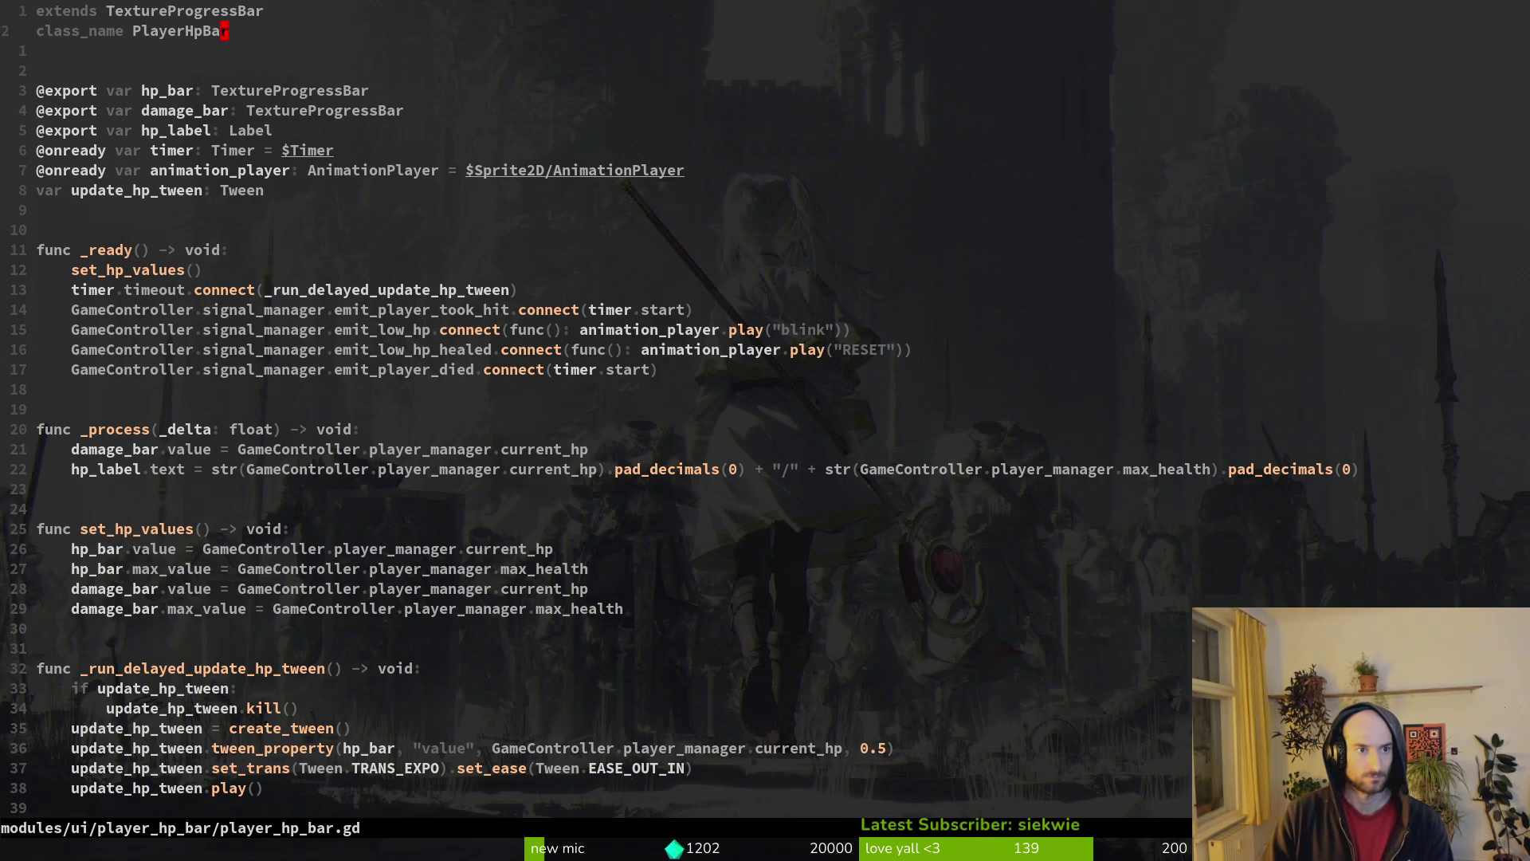
key("v")
key("i")
key("w")
key("space")
key("s")
key("w")
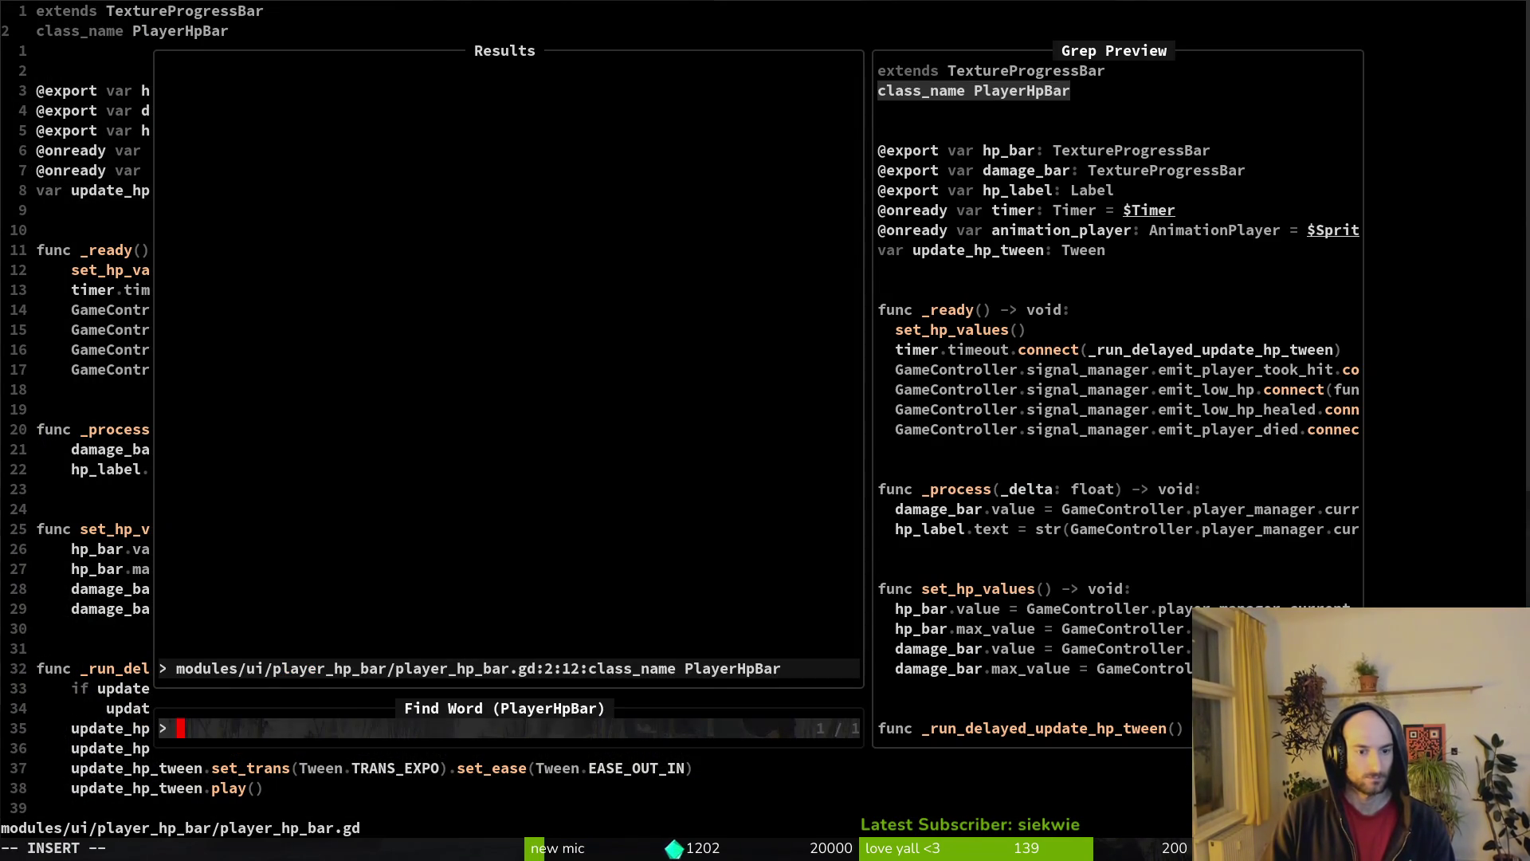
key("Escape")
key("ctrl+s")
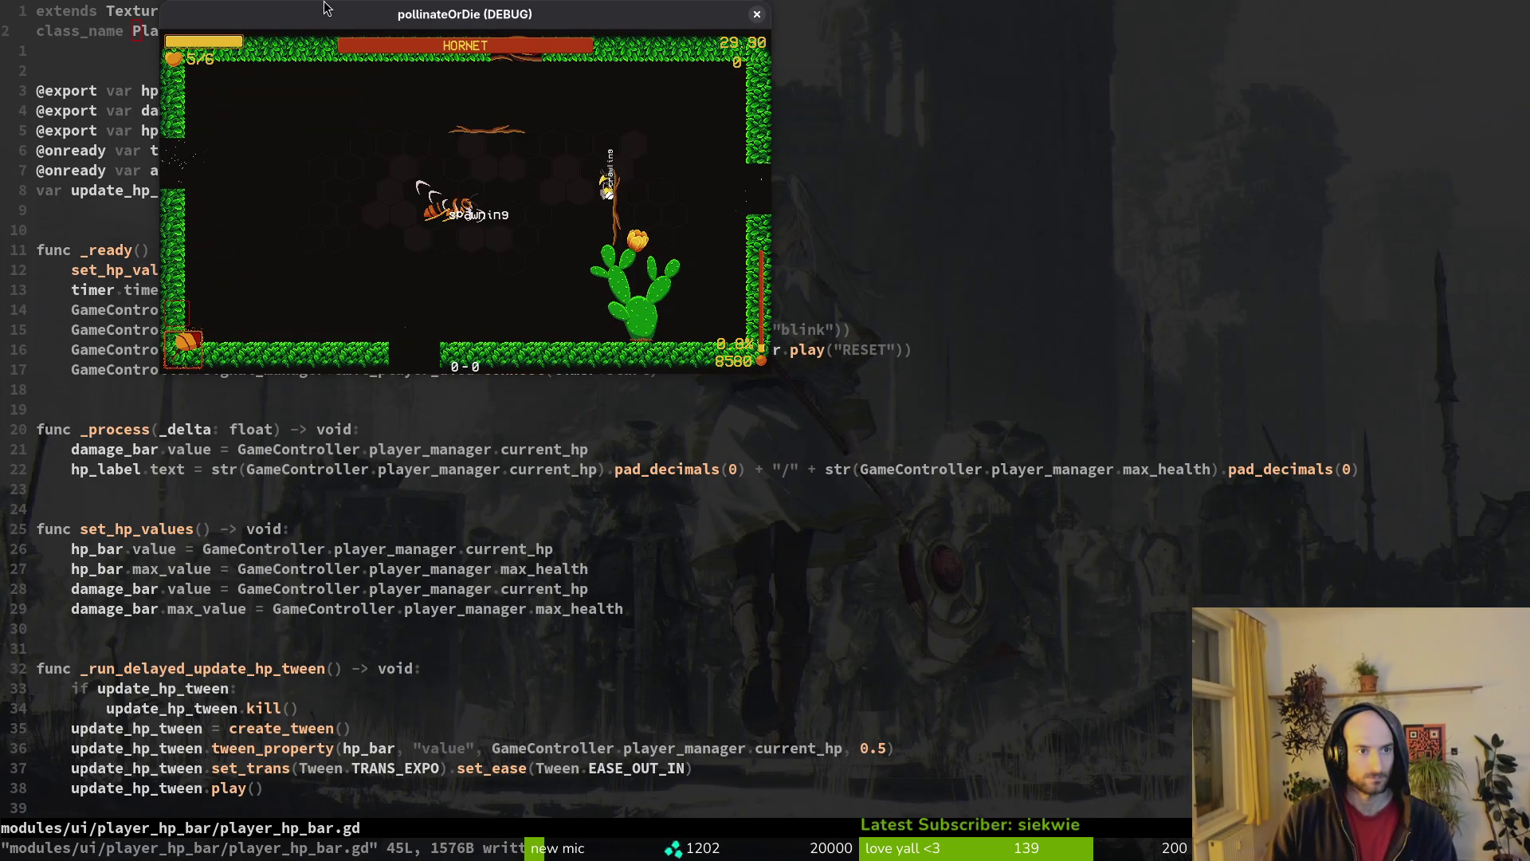
key("Escape")
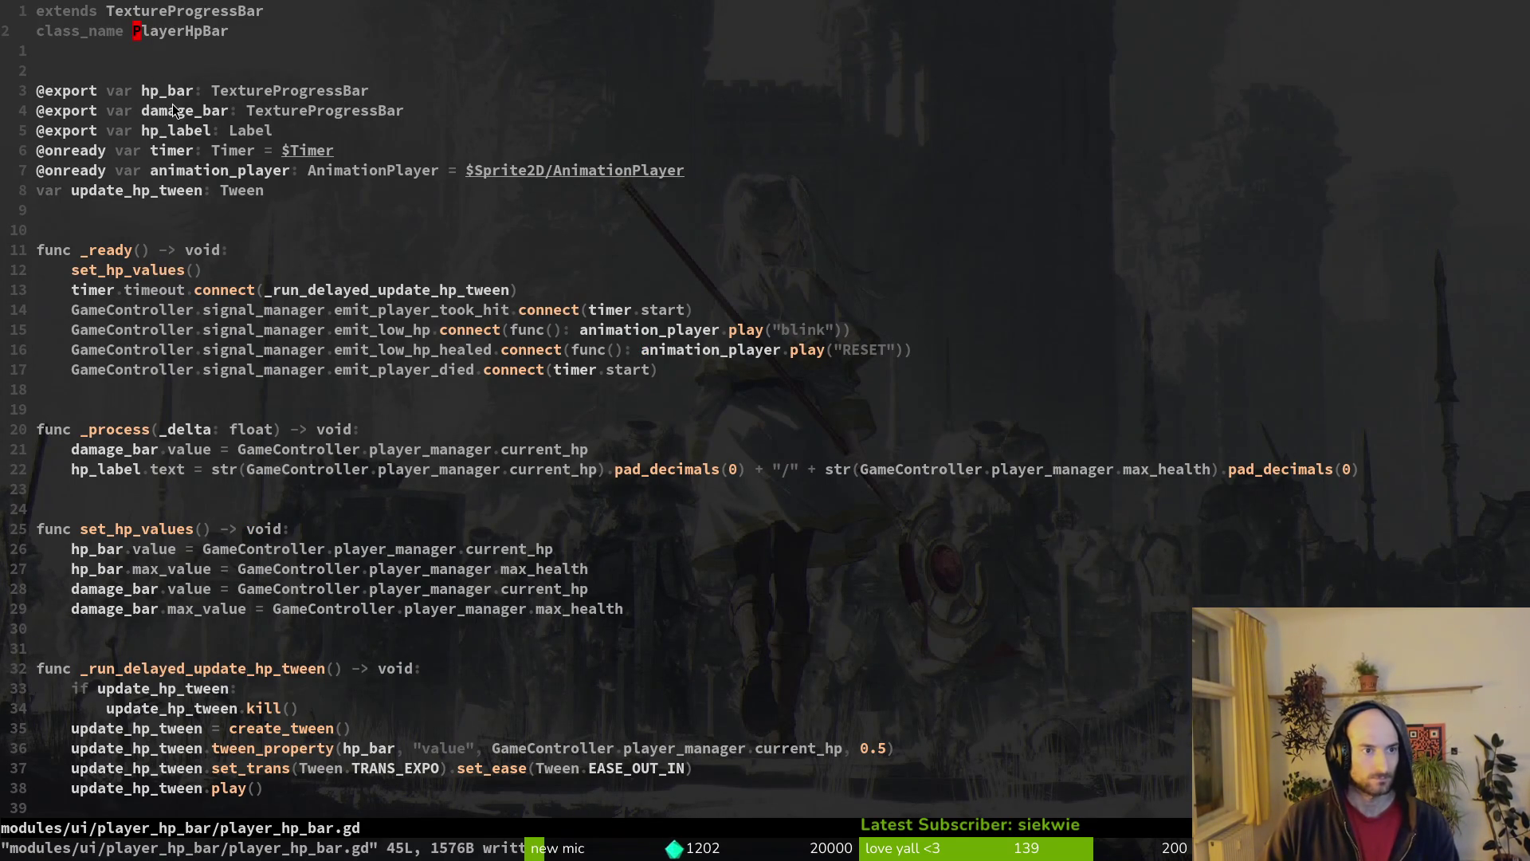
key("ctrl+o")
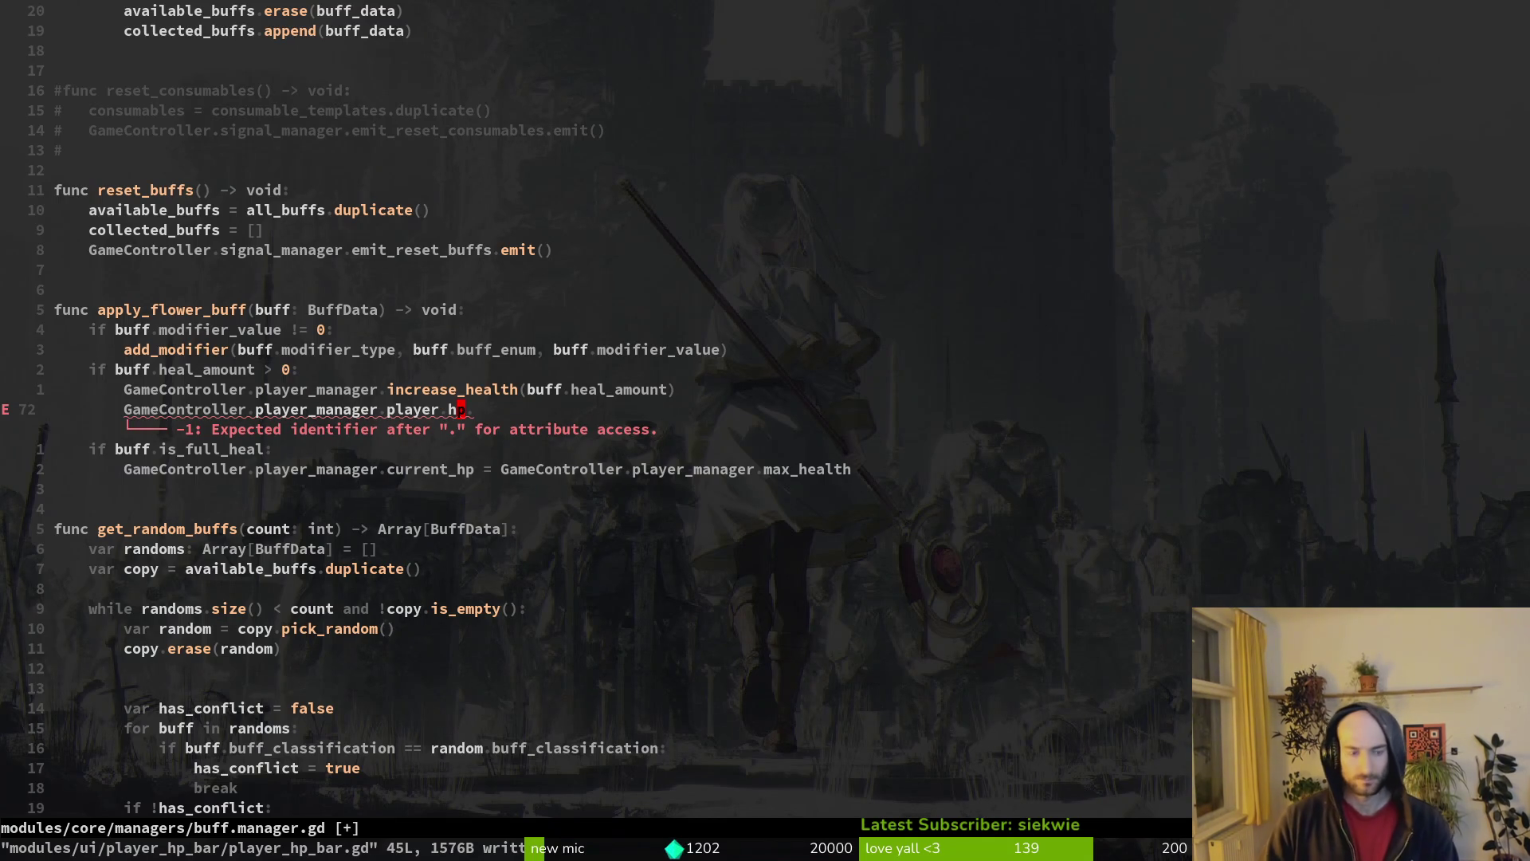
- Replace line 72 with GameController.player_manager.player. using completion
key("shift+v")
key("d")
key("ctrl+s")
type("O")
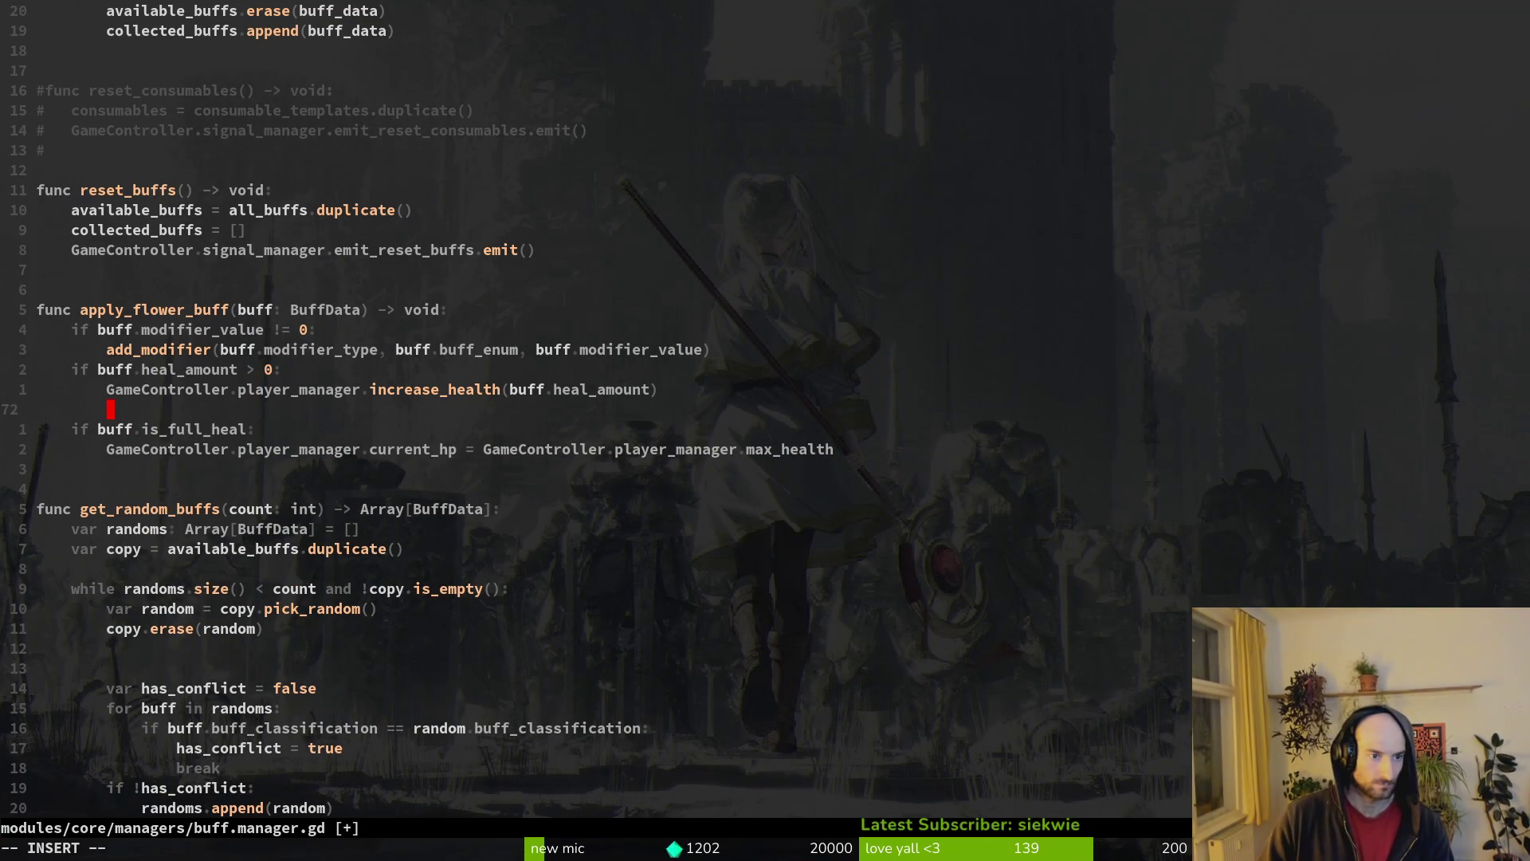
type("GameController.")
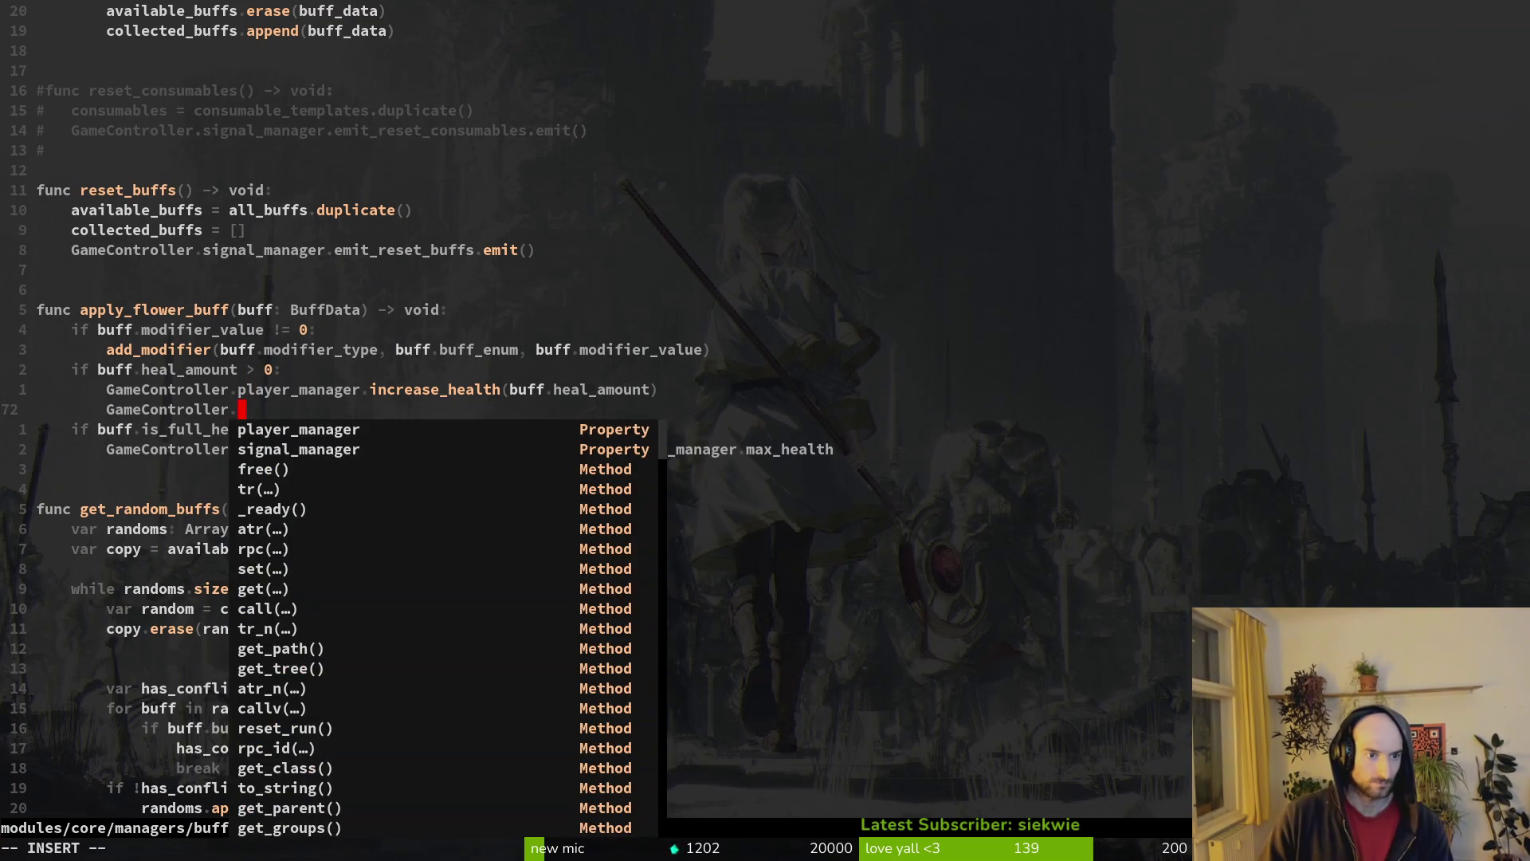
type("pl")
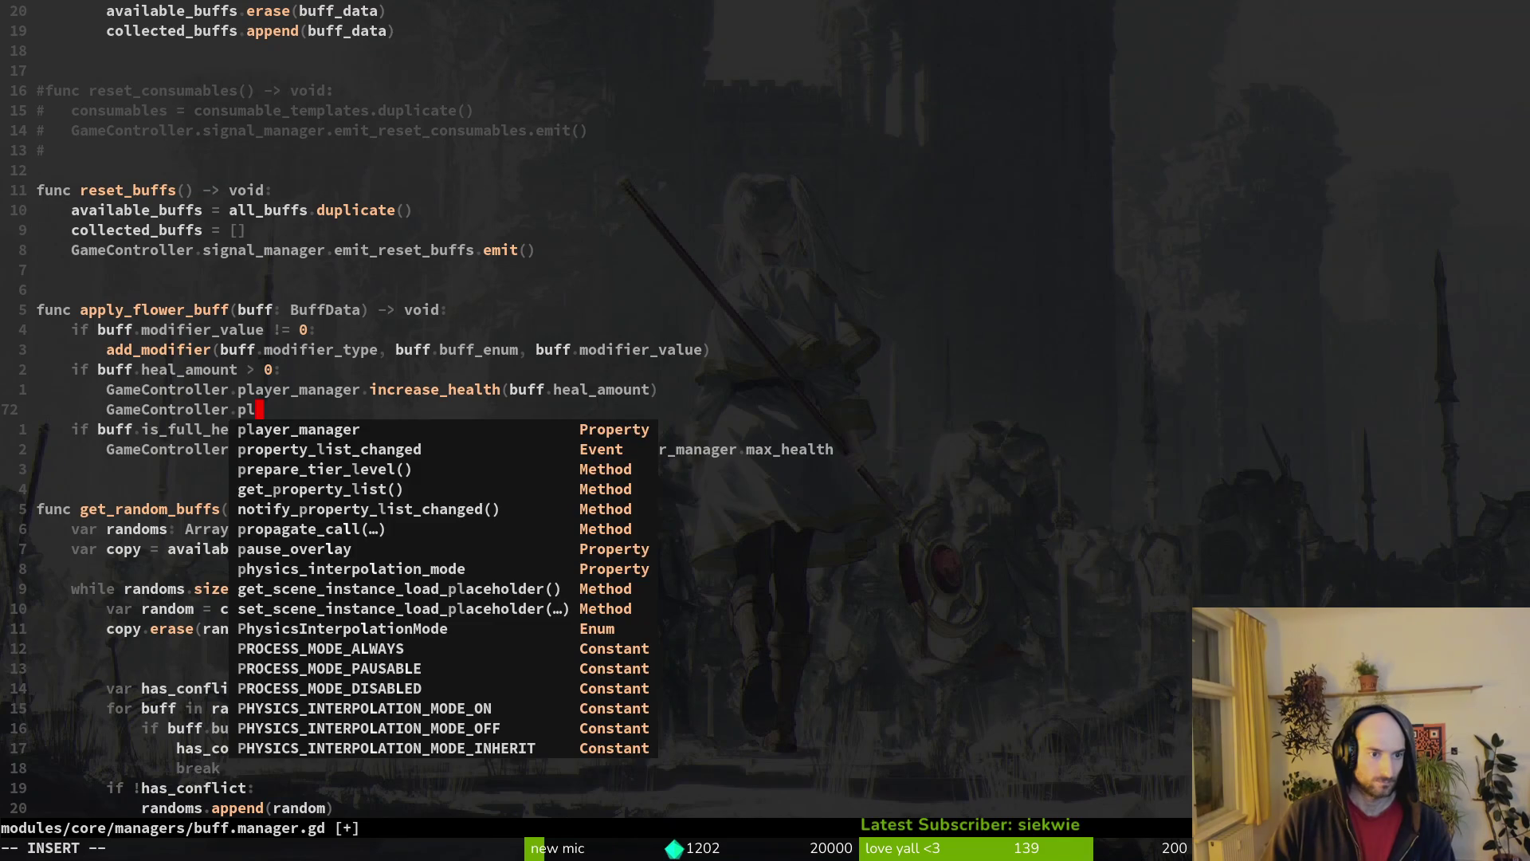
type("ayer_manager.pl")
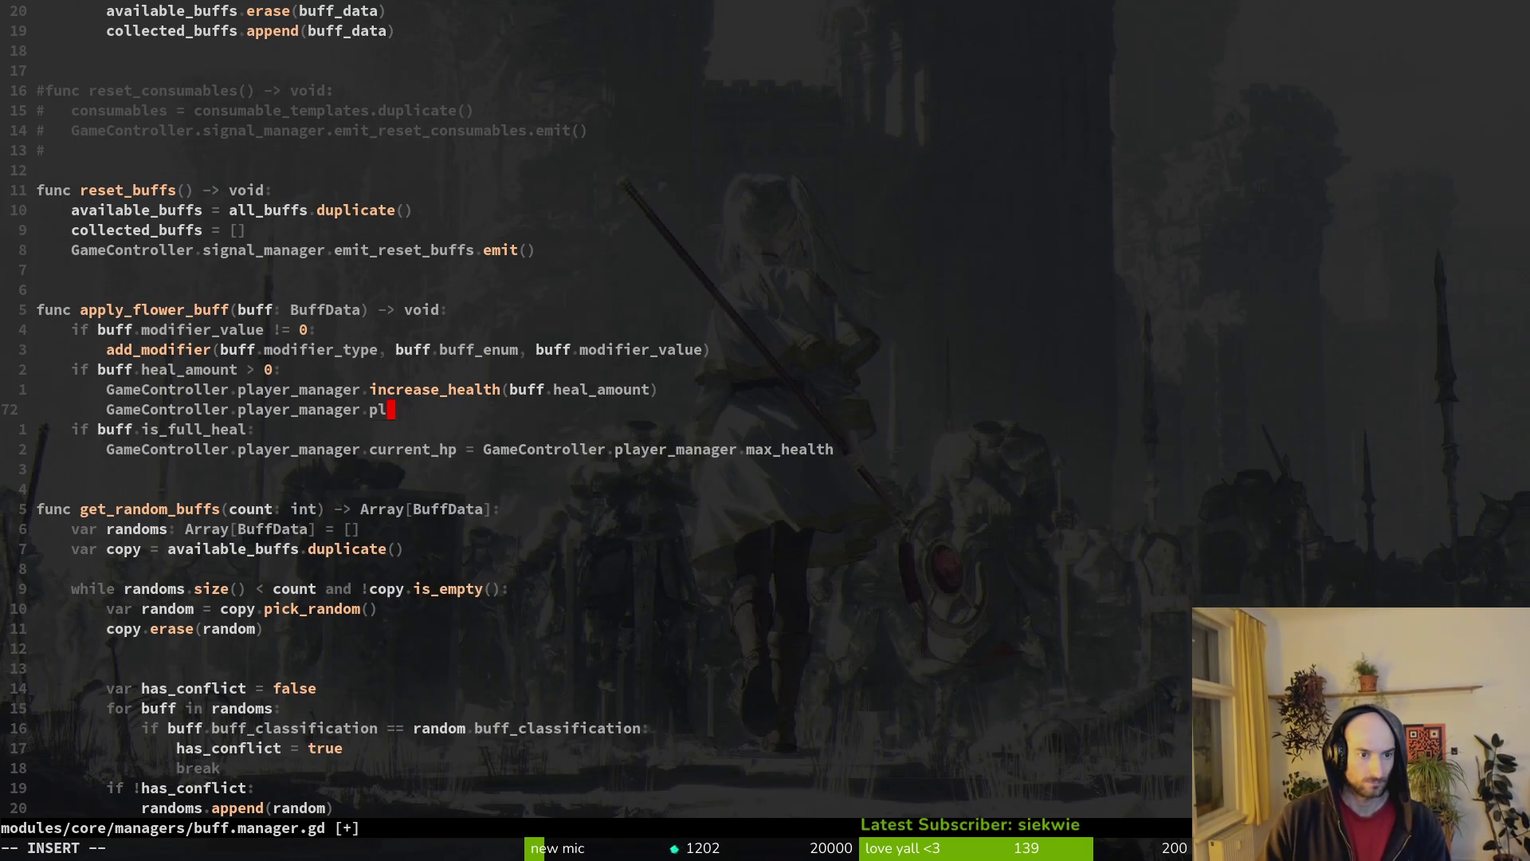
key("Return")
type(".")
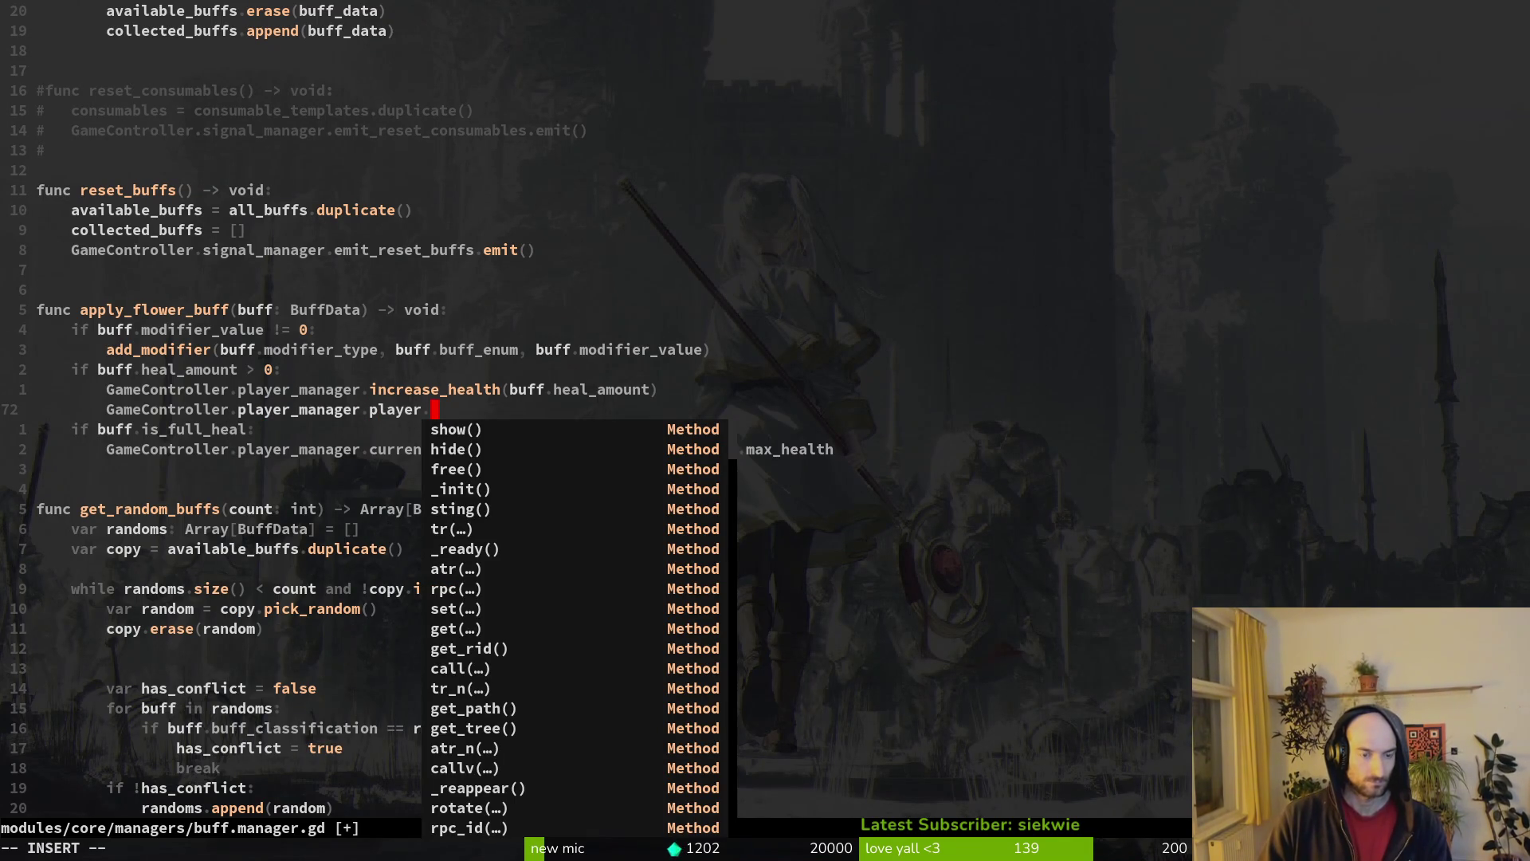
- Check player.gd's members via the file finder, then return to line 72
key("Escape")
key("space")
key("f")
key("f")
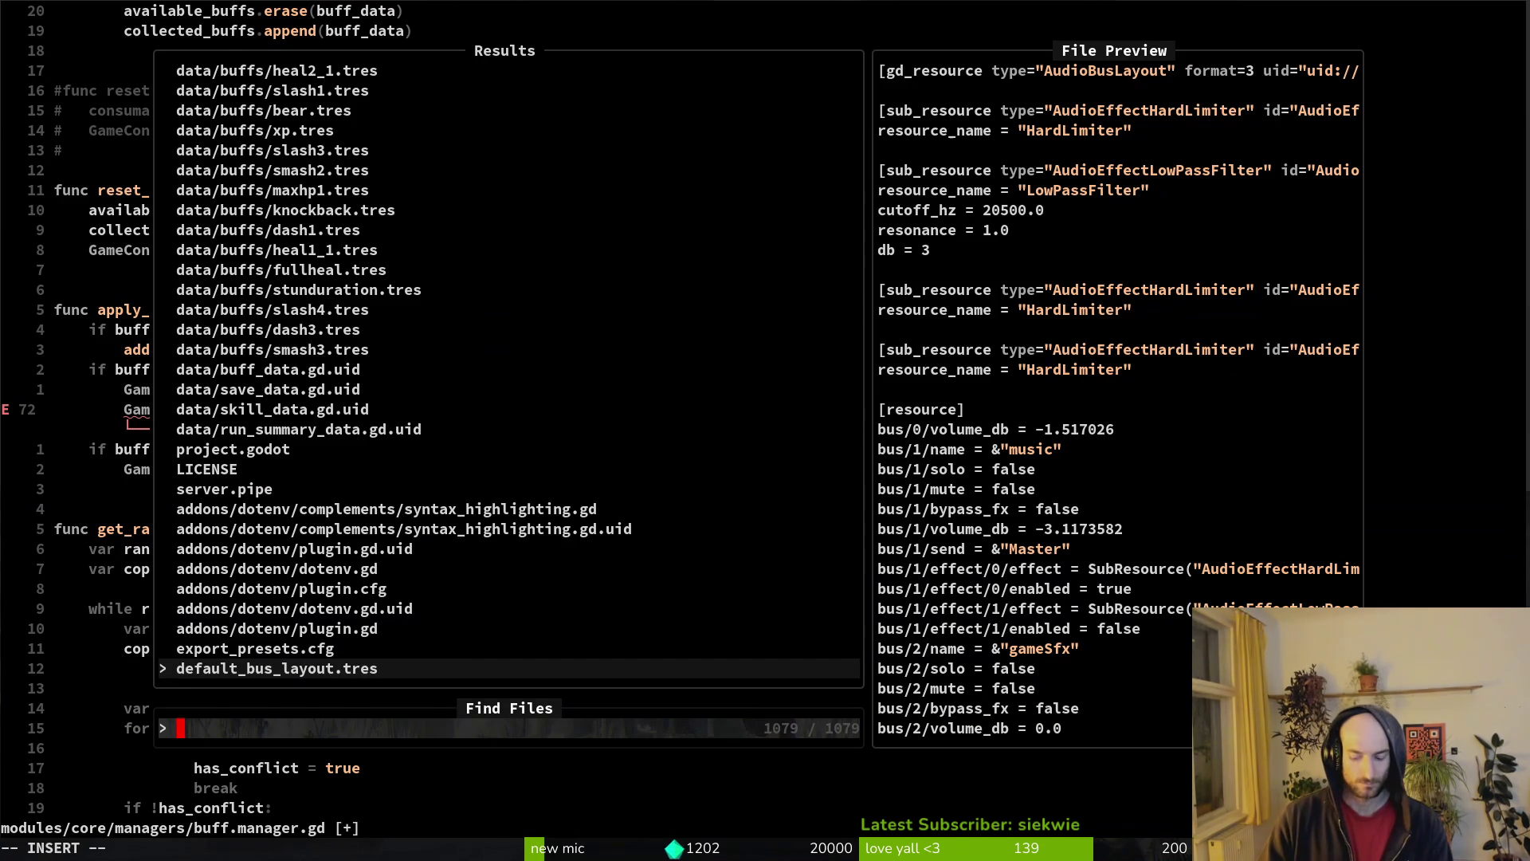
type("player")
key("Return")
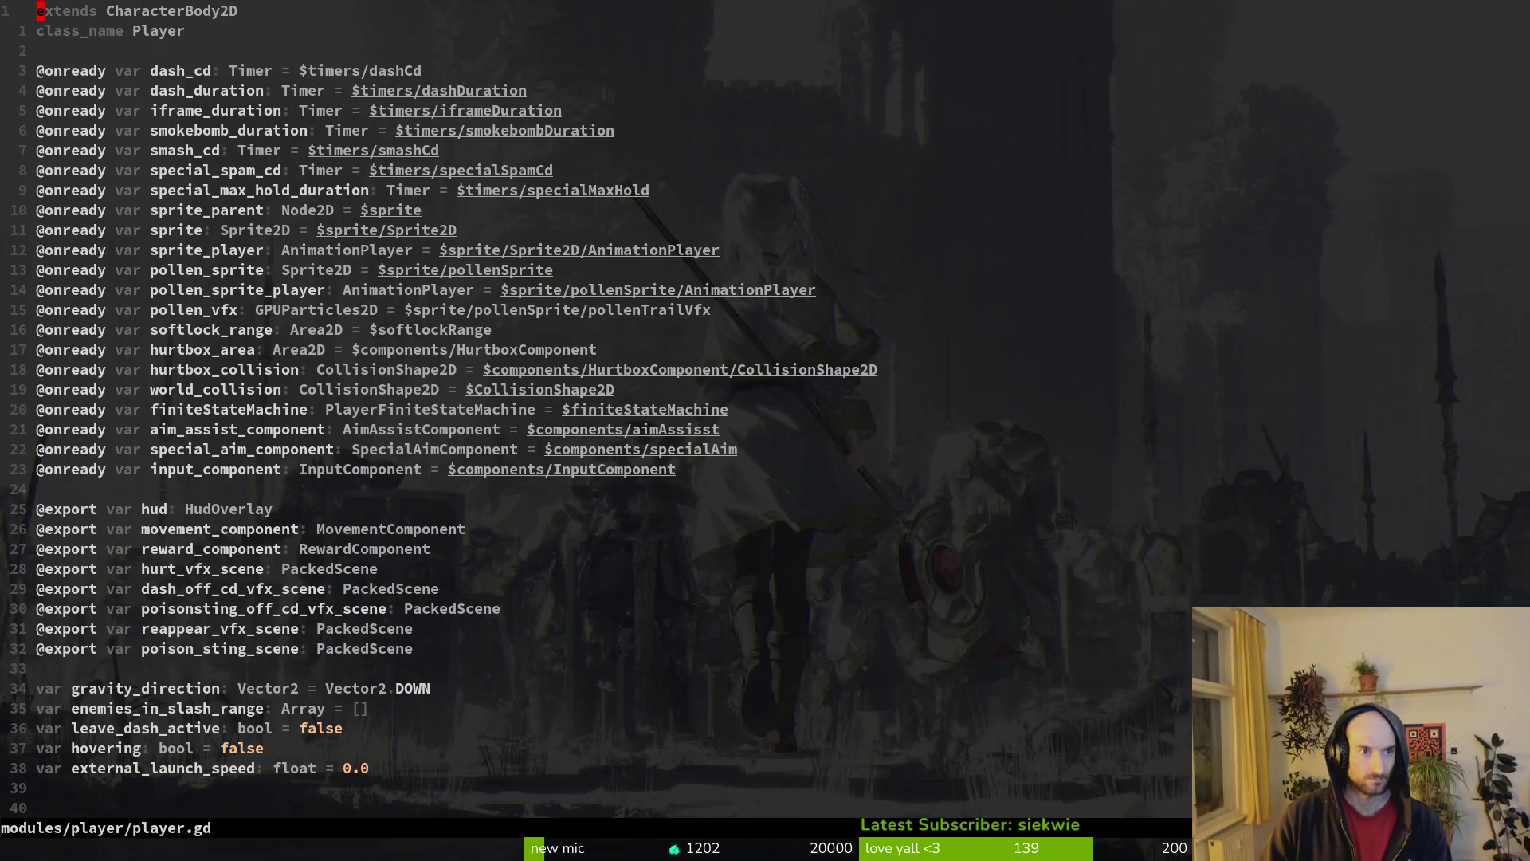
key("ctrl+o")
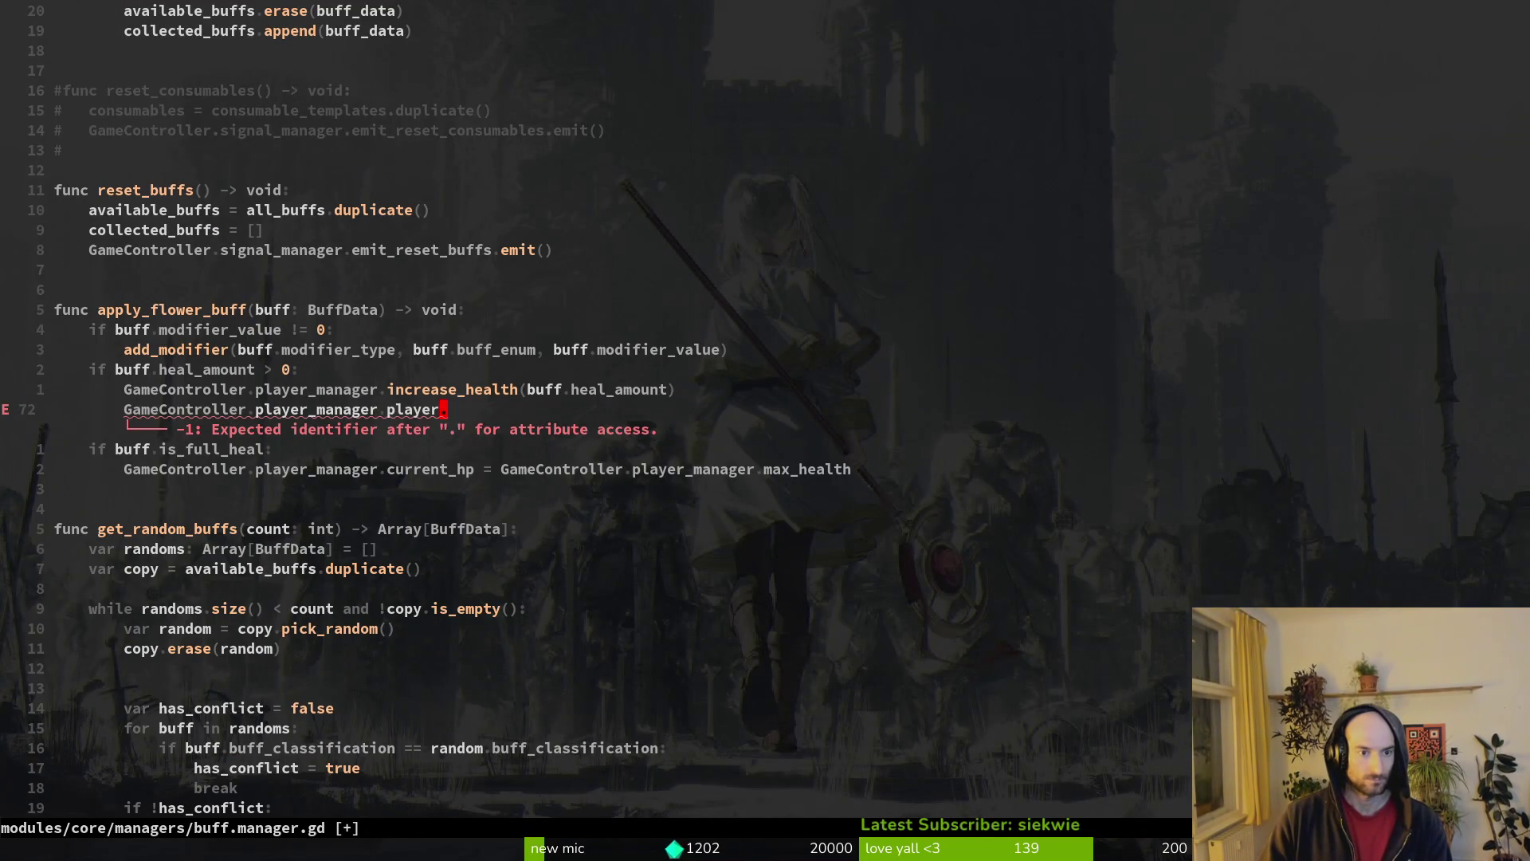
- Extend the line to player.hud., look up hud files in the finder, then switch to Godot's quick-open
type("ayer.hud.pl")
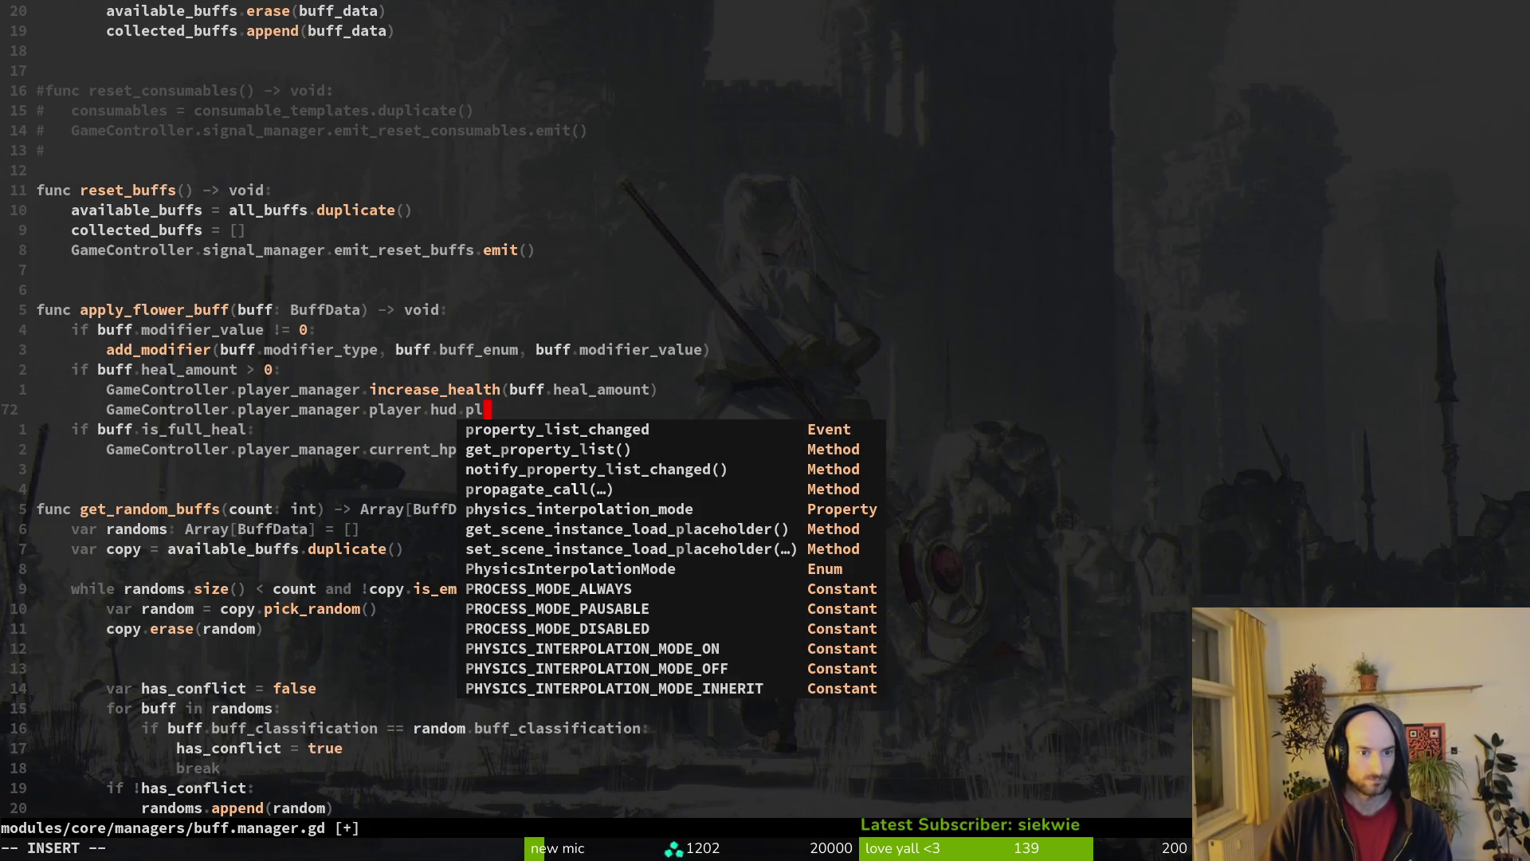
key("Escape")
key("space")
key("f")
key("f")
type("hud")
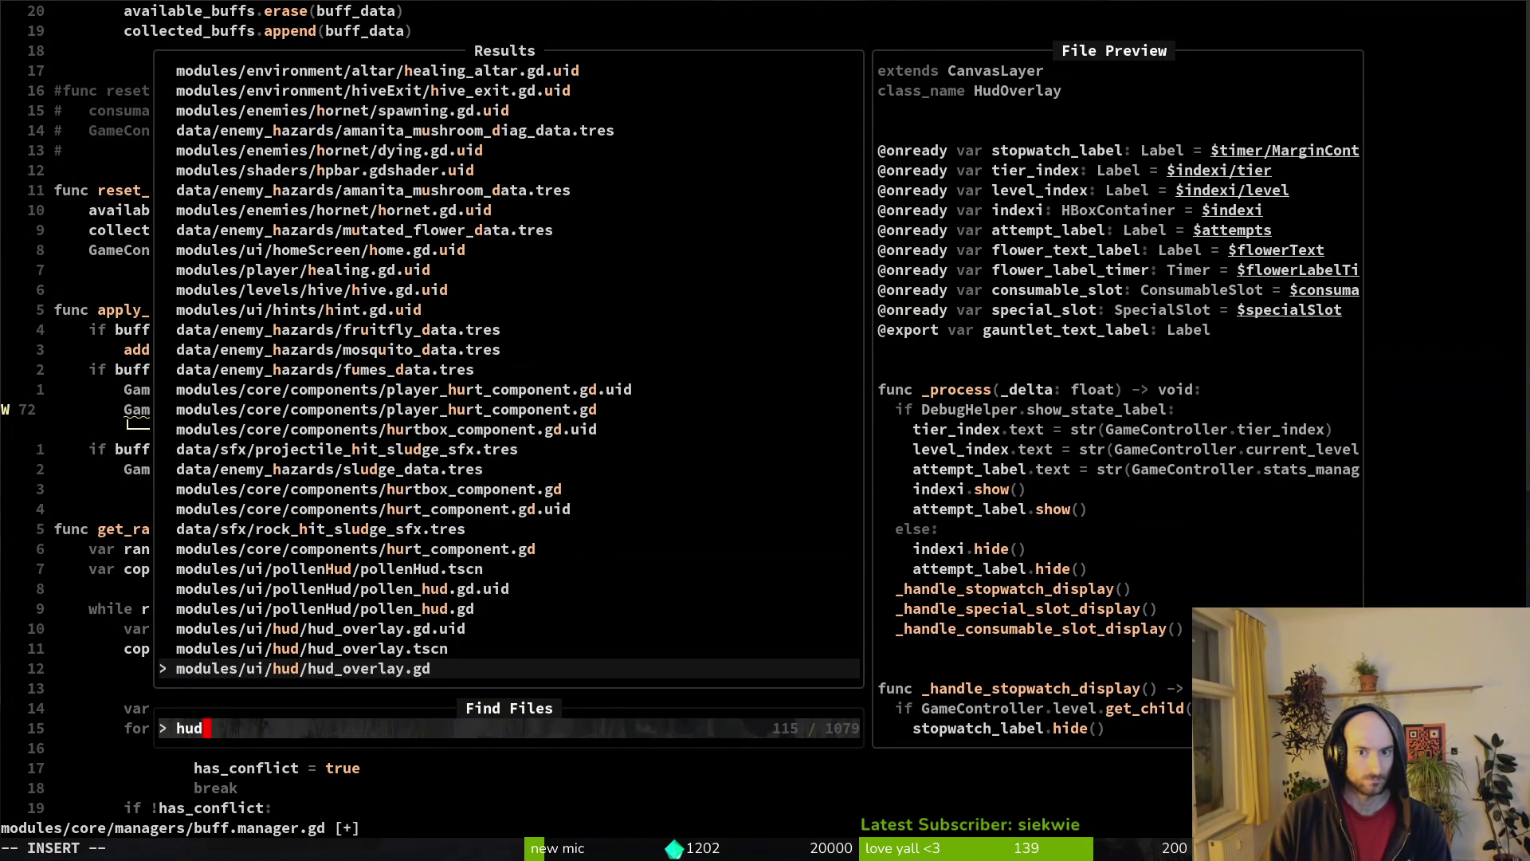
key("Escape")
key("Escape")
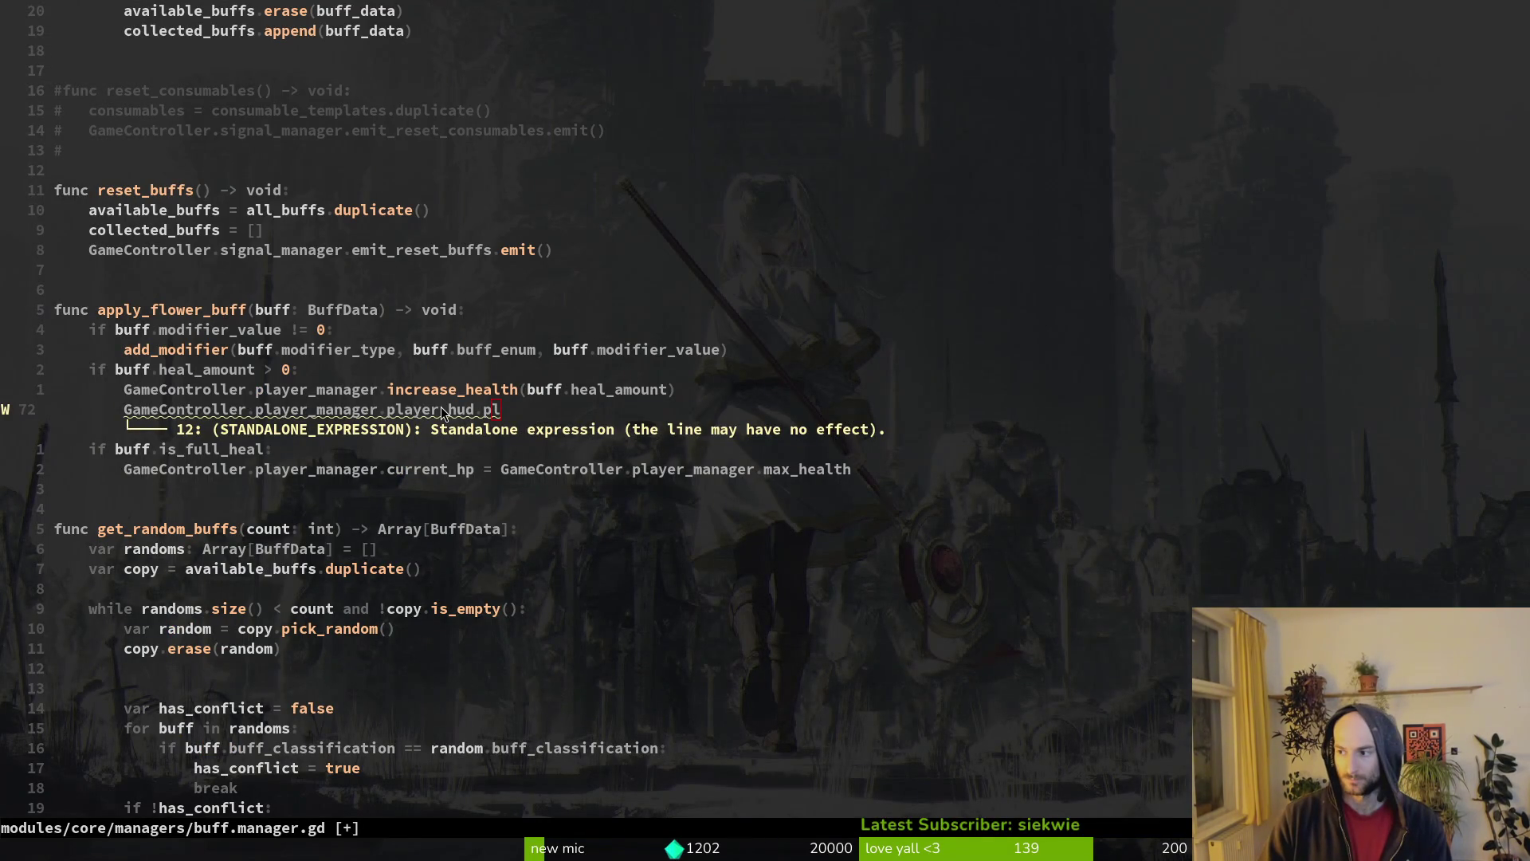
key("alt+Tab")
key("ctrl+shift+o")
- Open player.tscn, select the hud_overlay node in the local tree, and toggle its visibility
type("play")
key("Return")
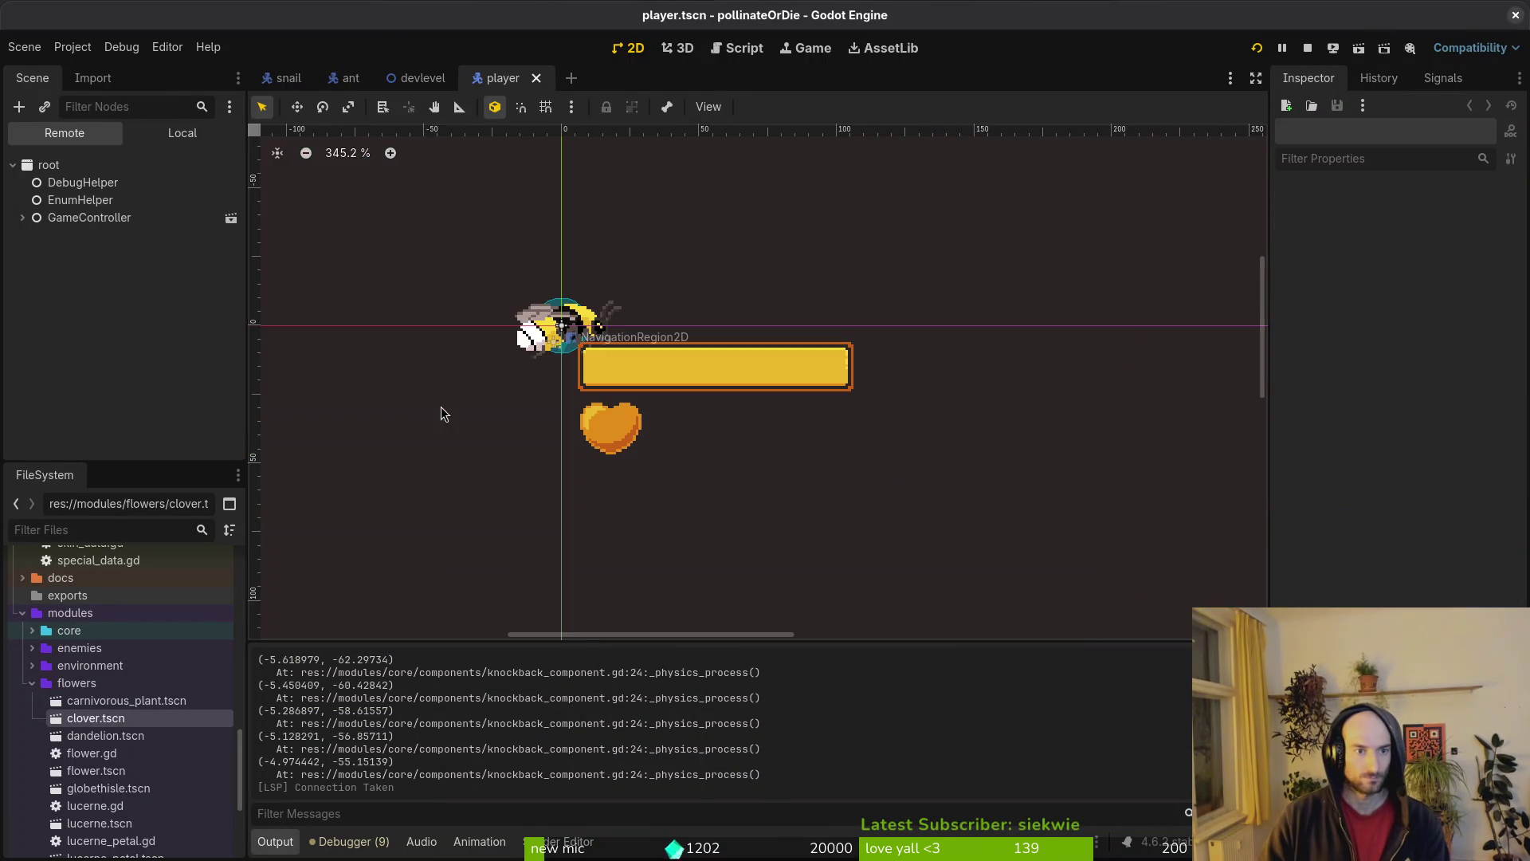
left_click(181, 133)
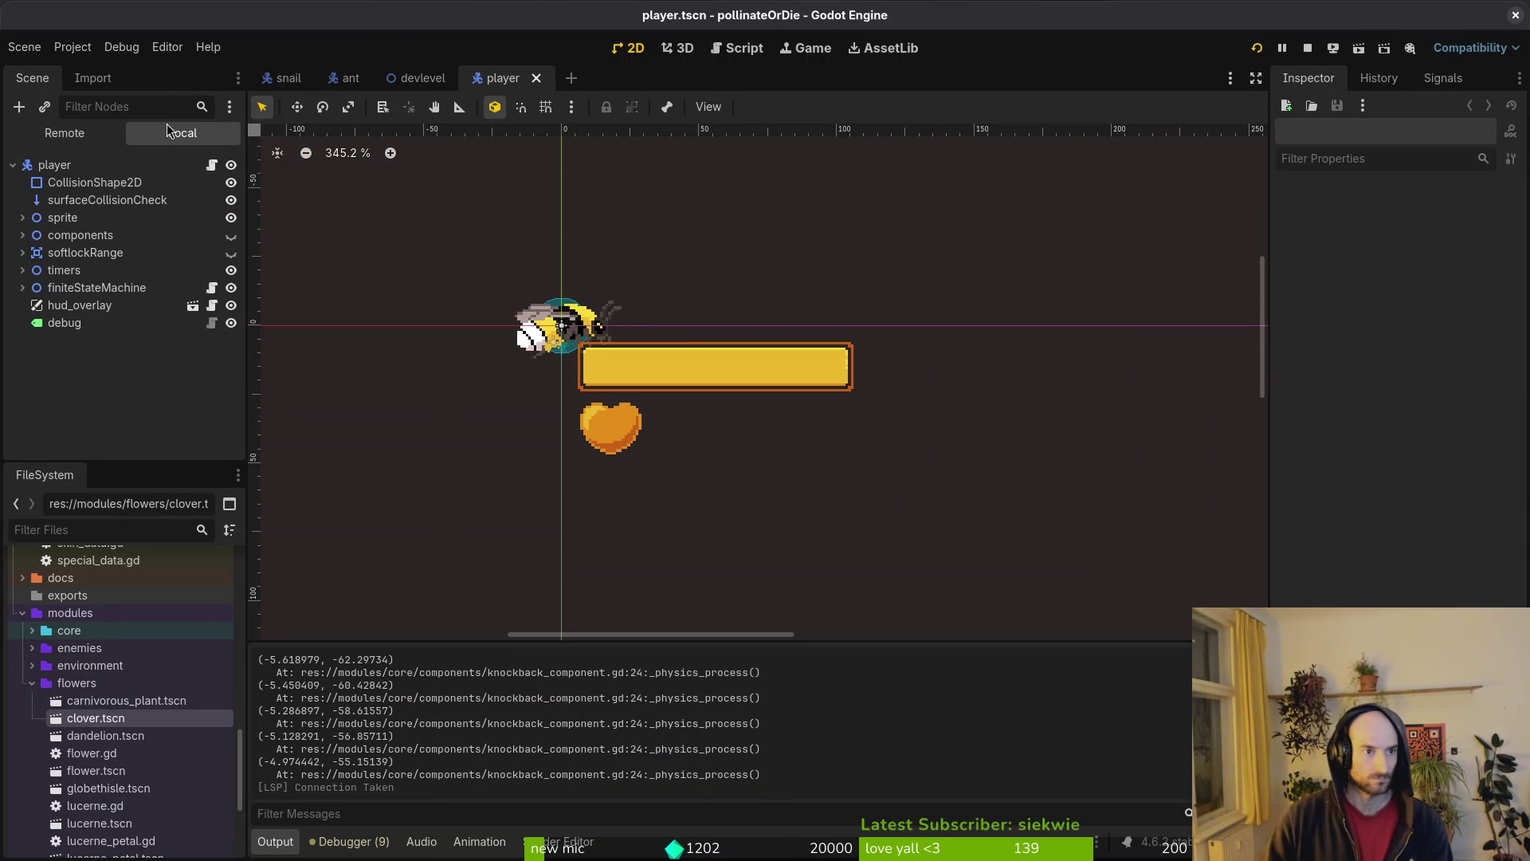
left_click(81, 303)
scroll(683, 399, "down", 5)
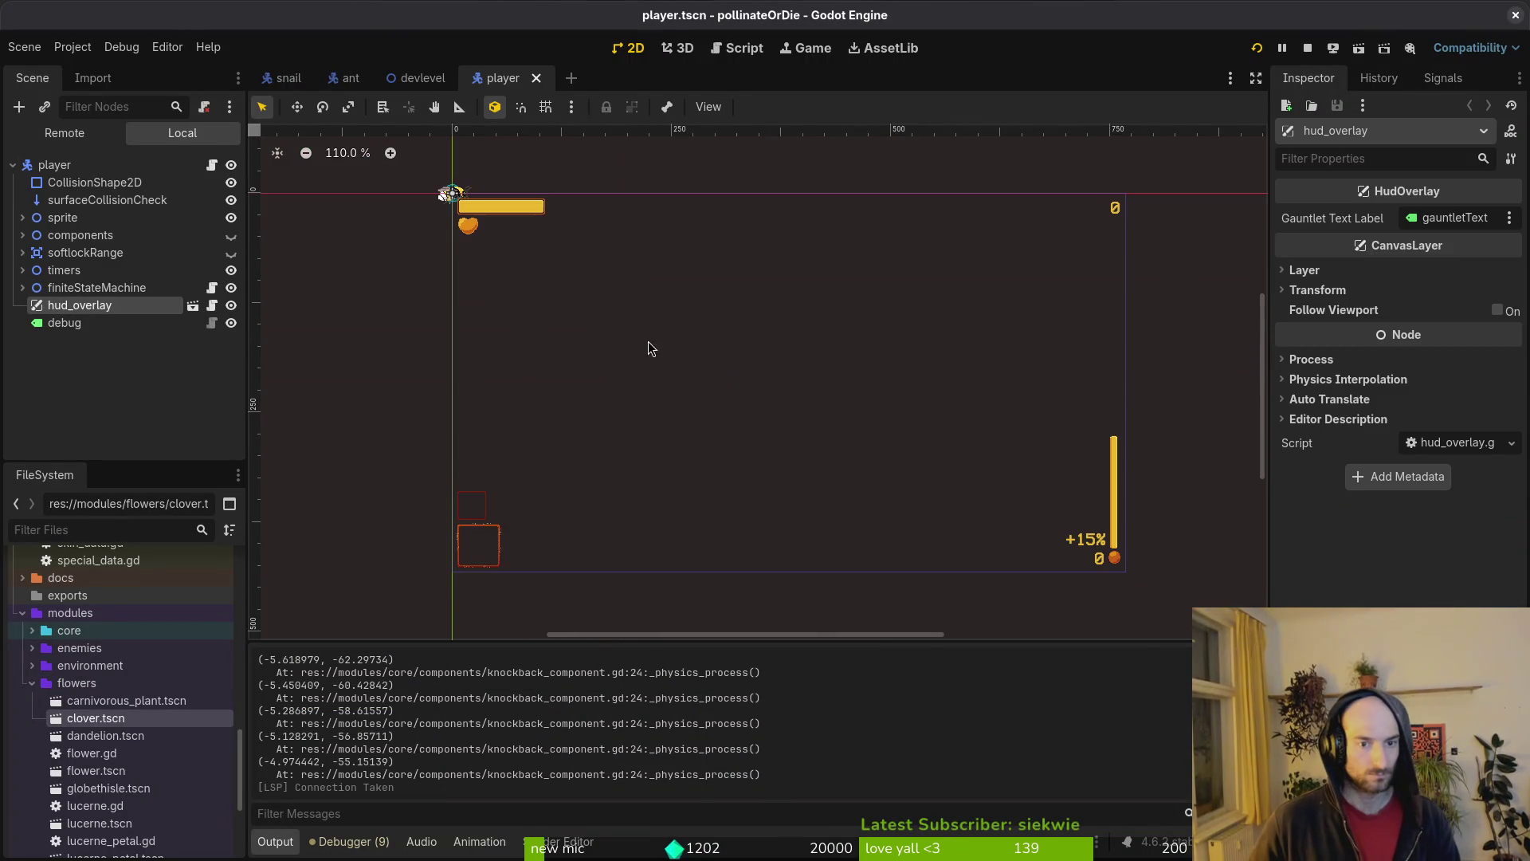
left_click(231, 305)
left_click(231, 305)
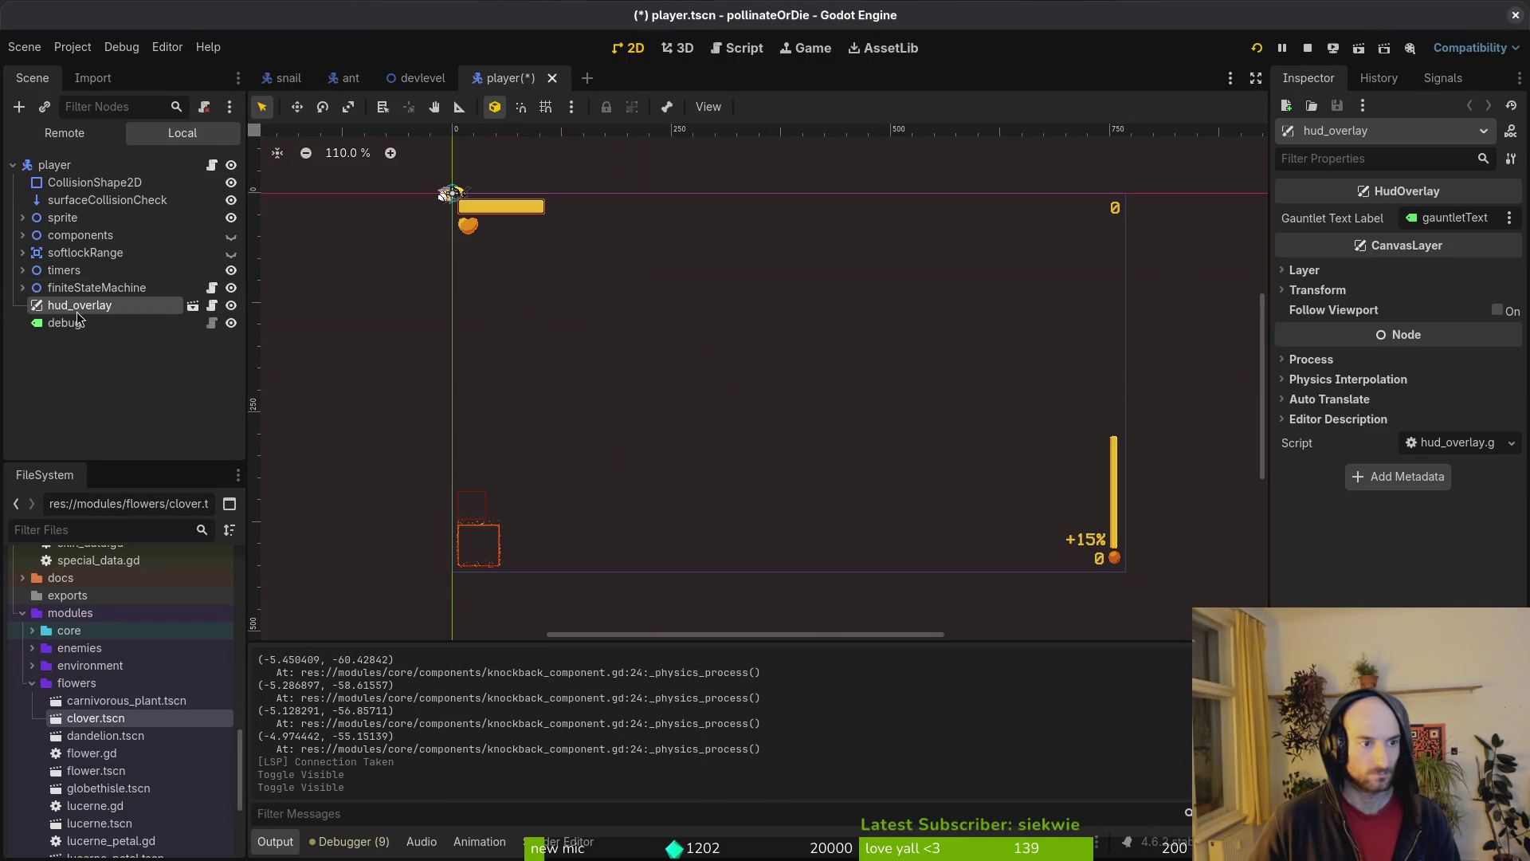
- Open hud_overlay.tscn, select its hpBar node using PlayerHpBar, then return to the terminal
key("alt+shift+o")
type("huover")
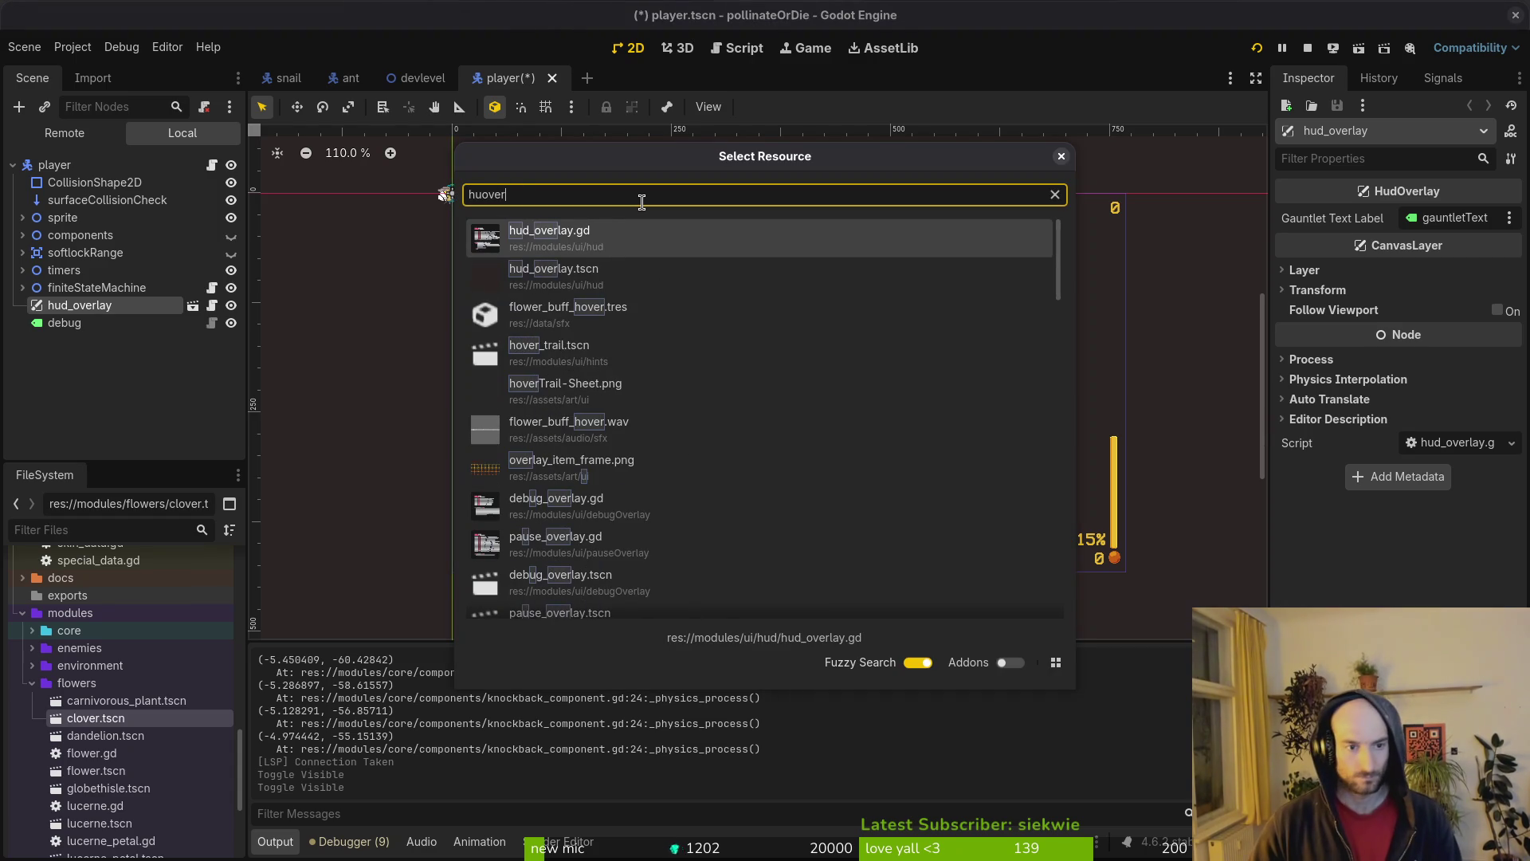
key("Down")
key("Return")
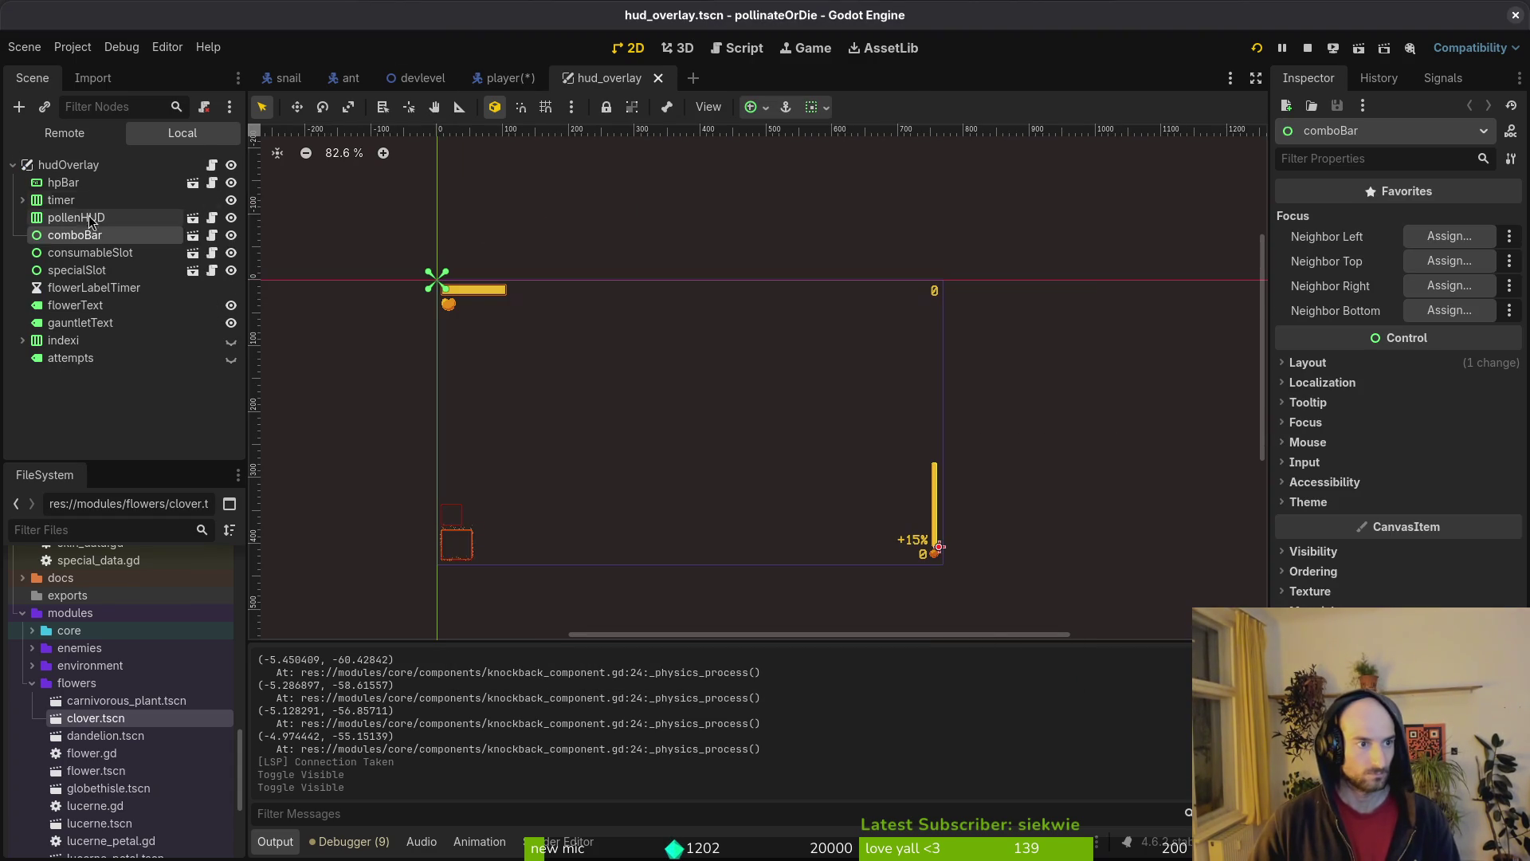
left_click(92, 184)
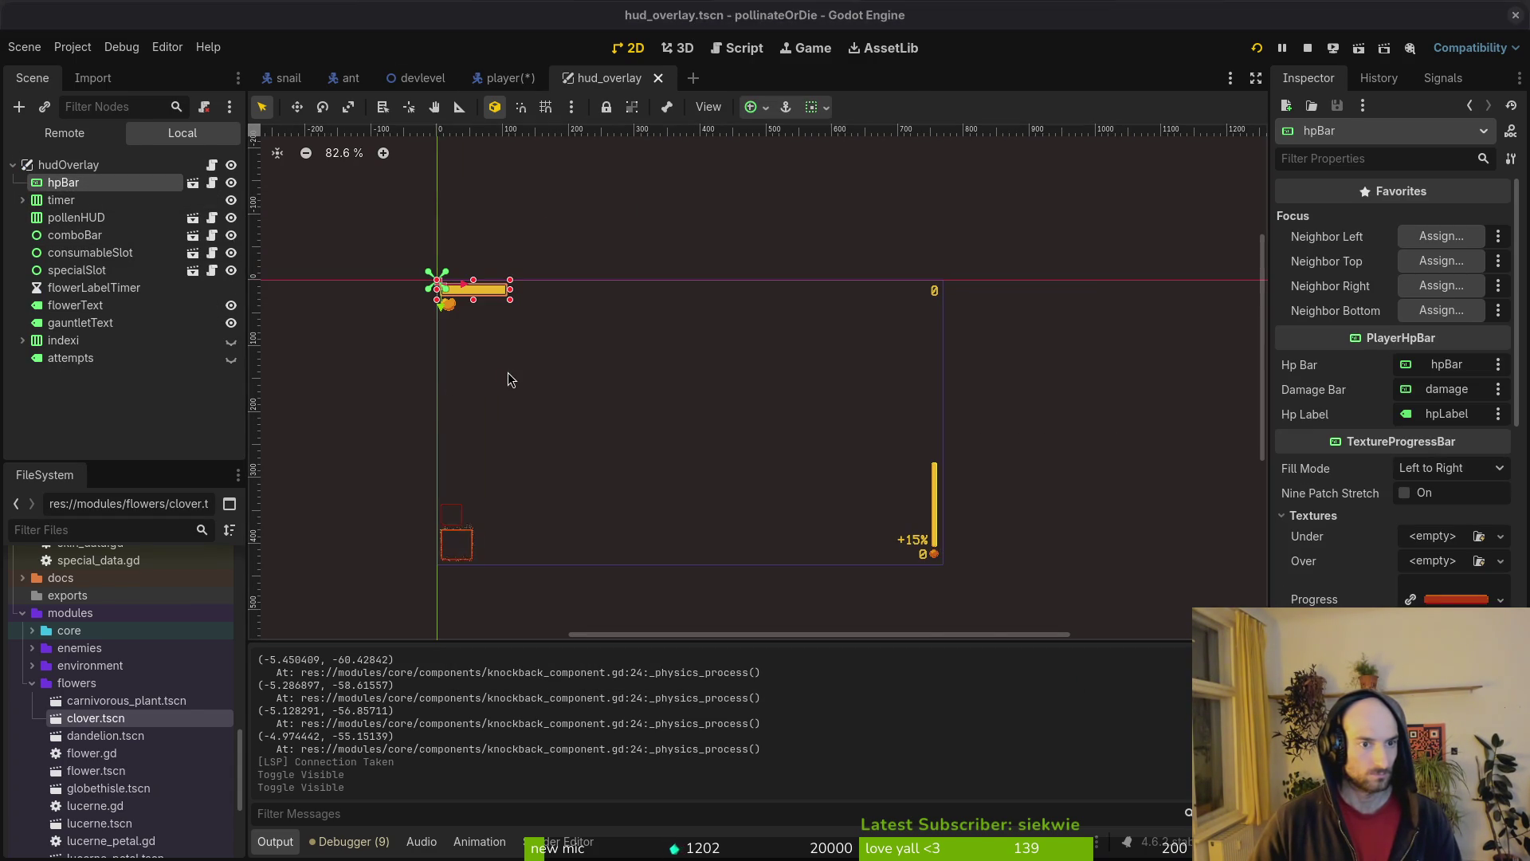
key("alt+Tab")
- Change line 72's reference to hud.hp, then duplicate the special_slot declaration in hud_overlay.gd
type("ciw")
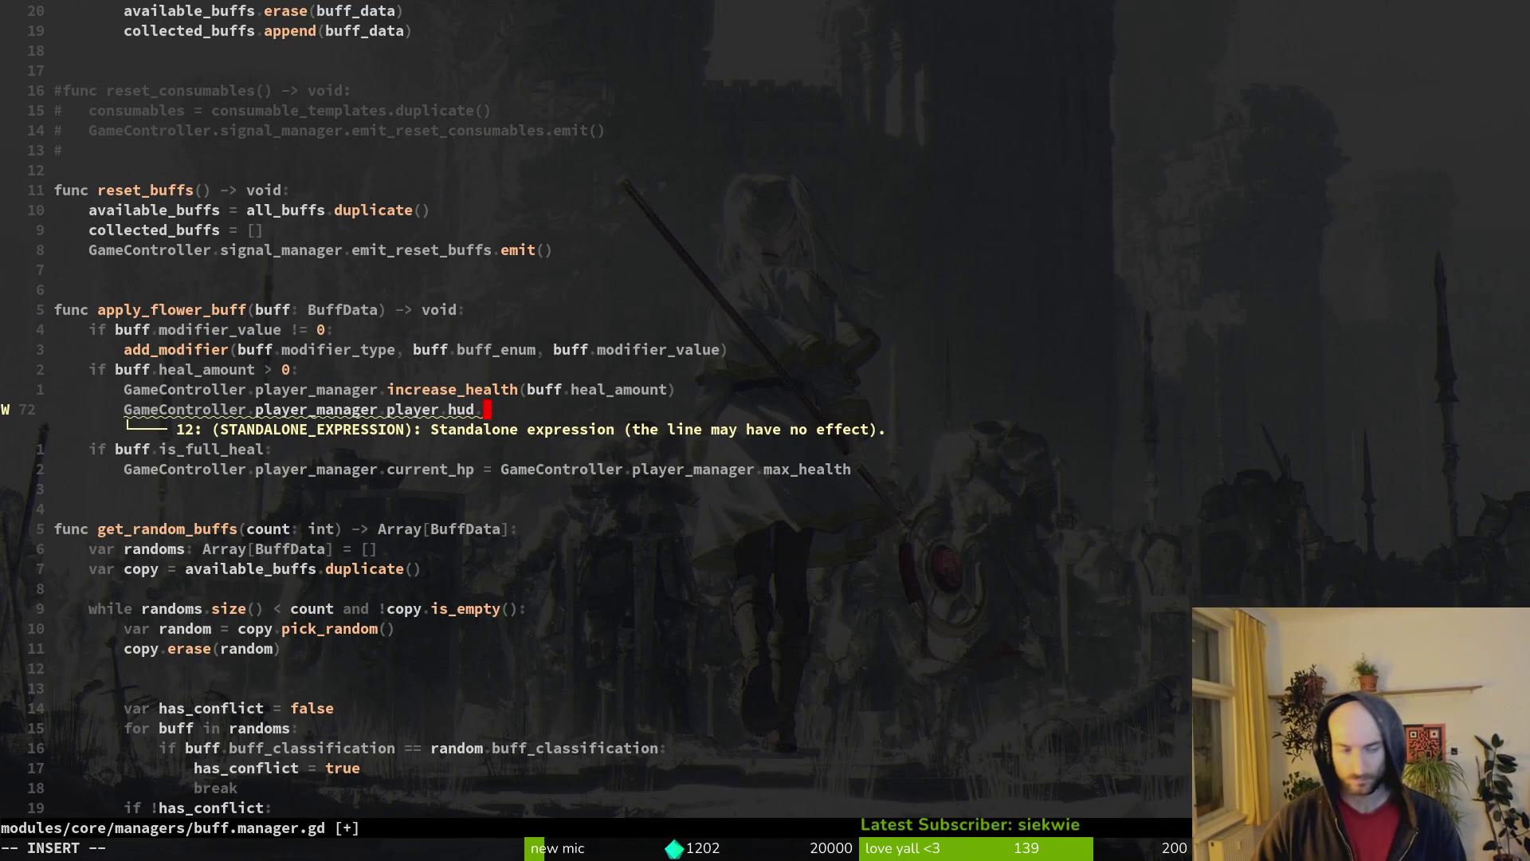
type("hp")
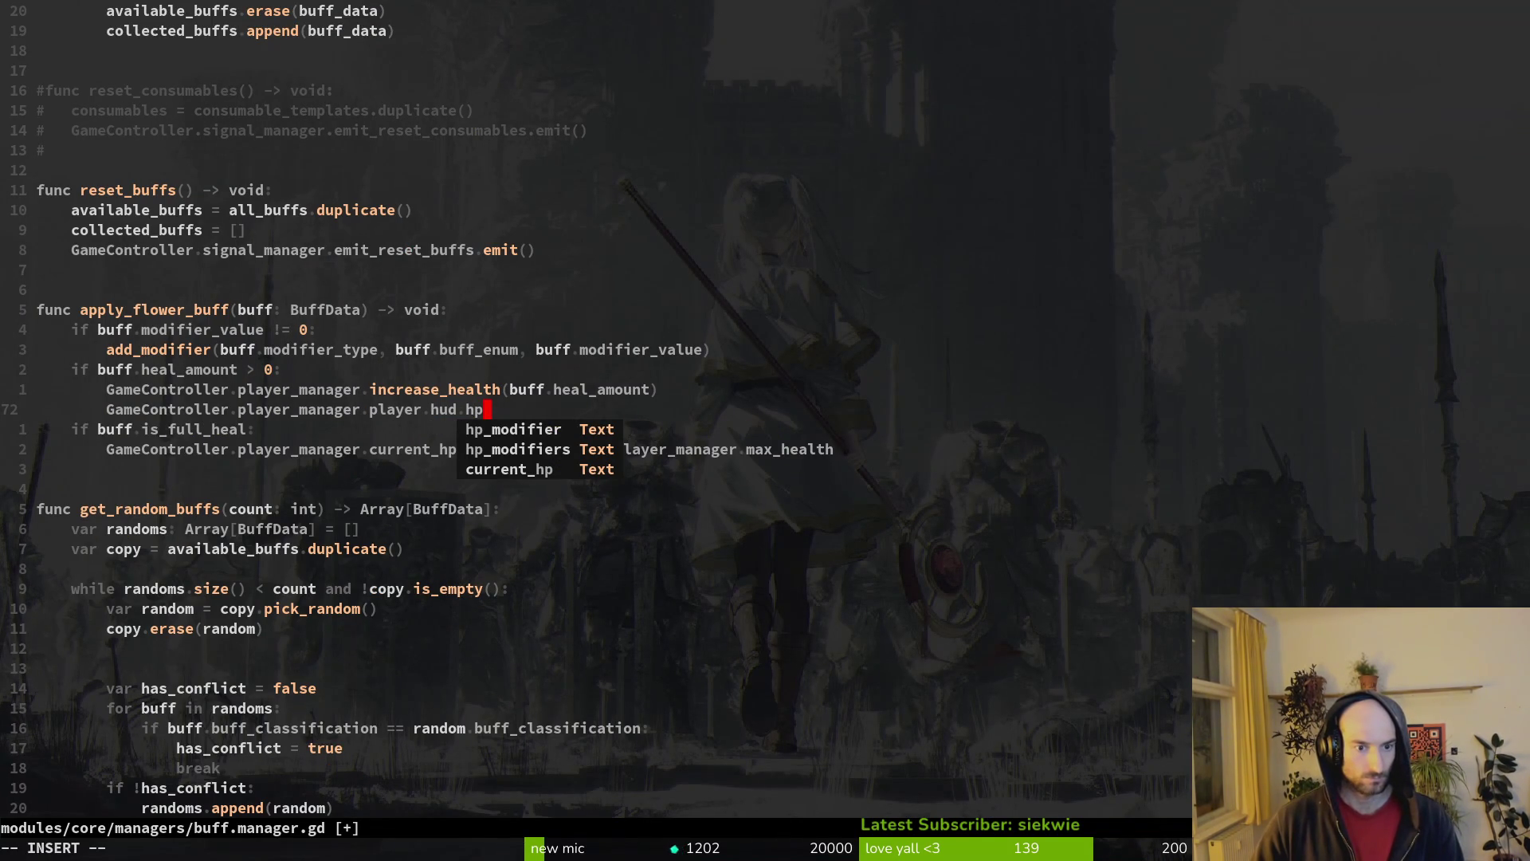
key("Escape")
key("space")
key("f")
key("f")
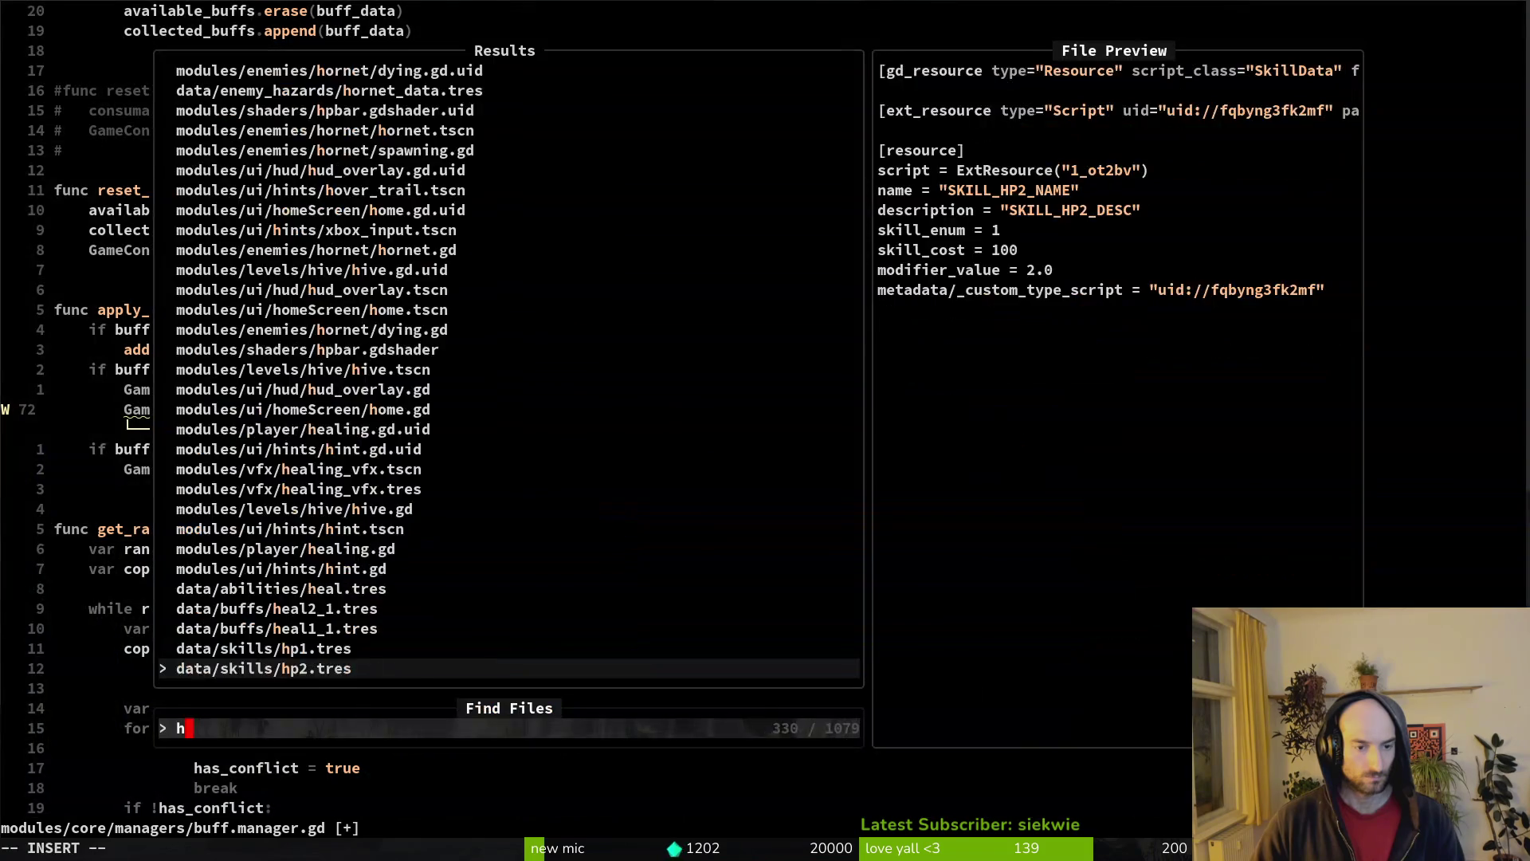
type("hudov")
key("Return")
key("j")
key("j")
key("j")
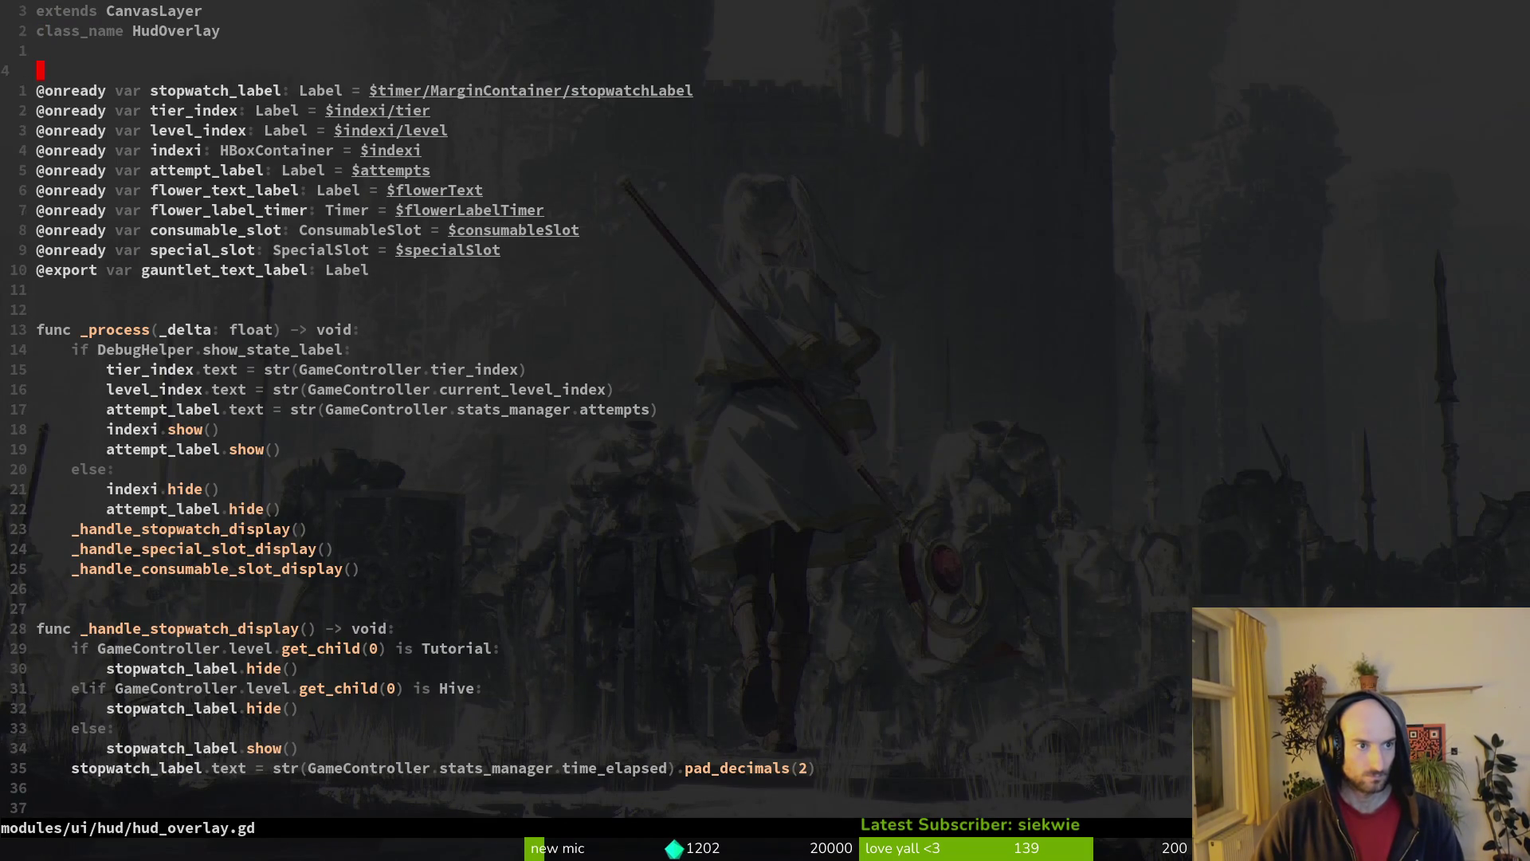
key("shift+v")
key("y")
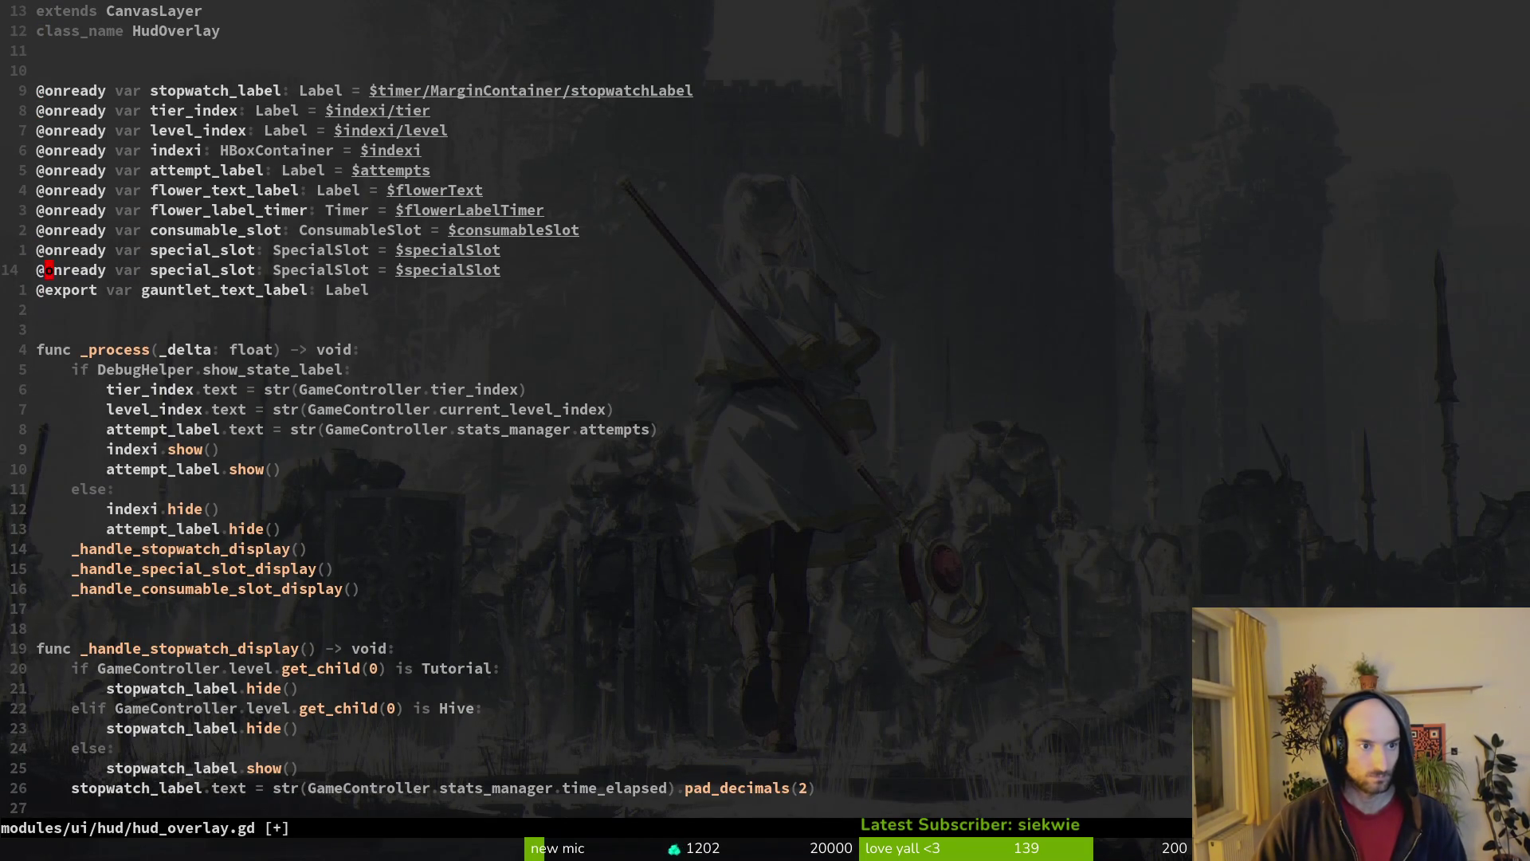
key("p")
- Rename the duplicated variable to player_hp_bar and save the file
key("w")
key("w")
key("w")
type("cwplayer_hp_bar")
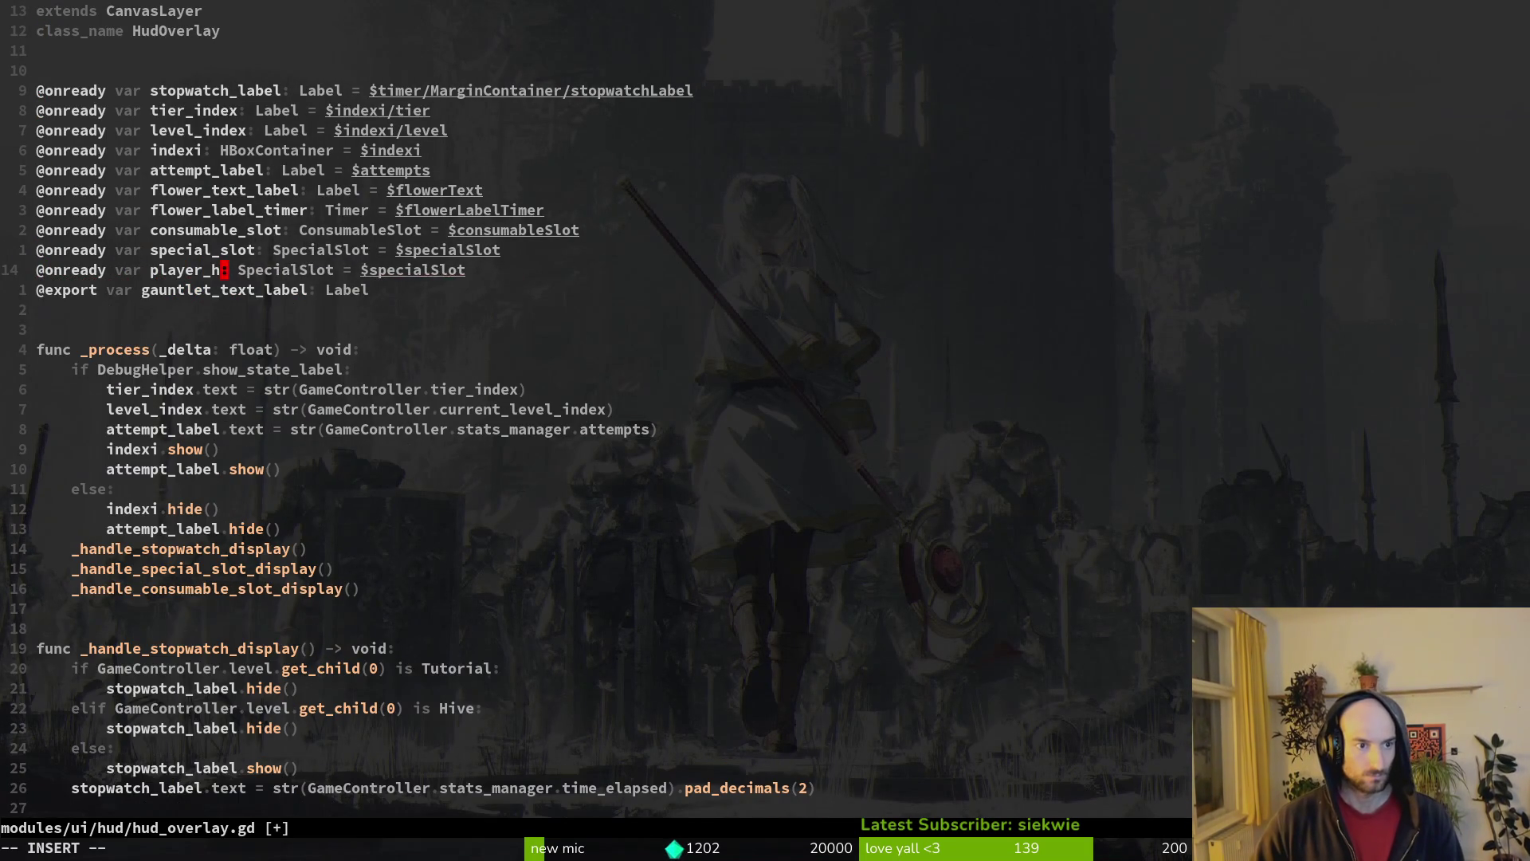
key("Escape")
type(":w")
key("Return")
- Give player_hp_bar the type PlayerHpBar and node path $hpBar, then save hud_overlay.gd
type("wcw")
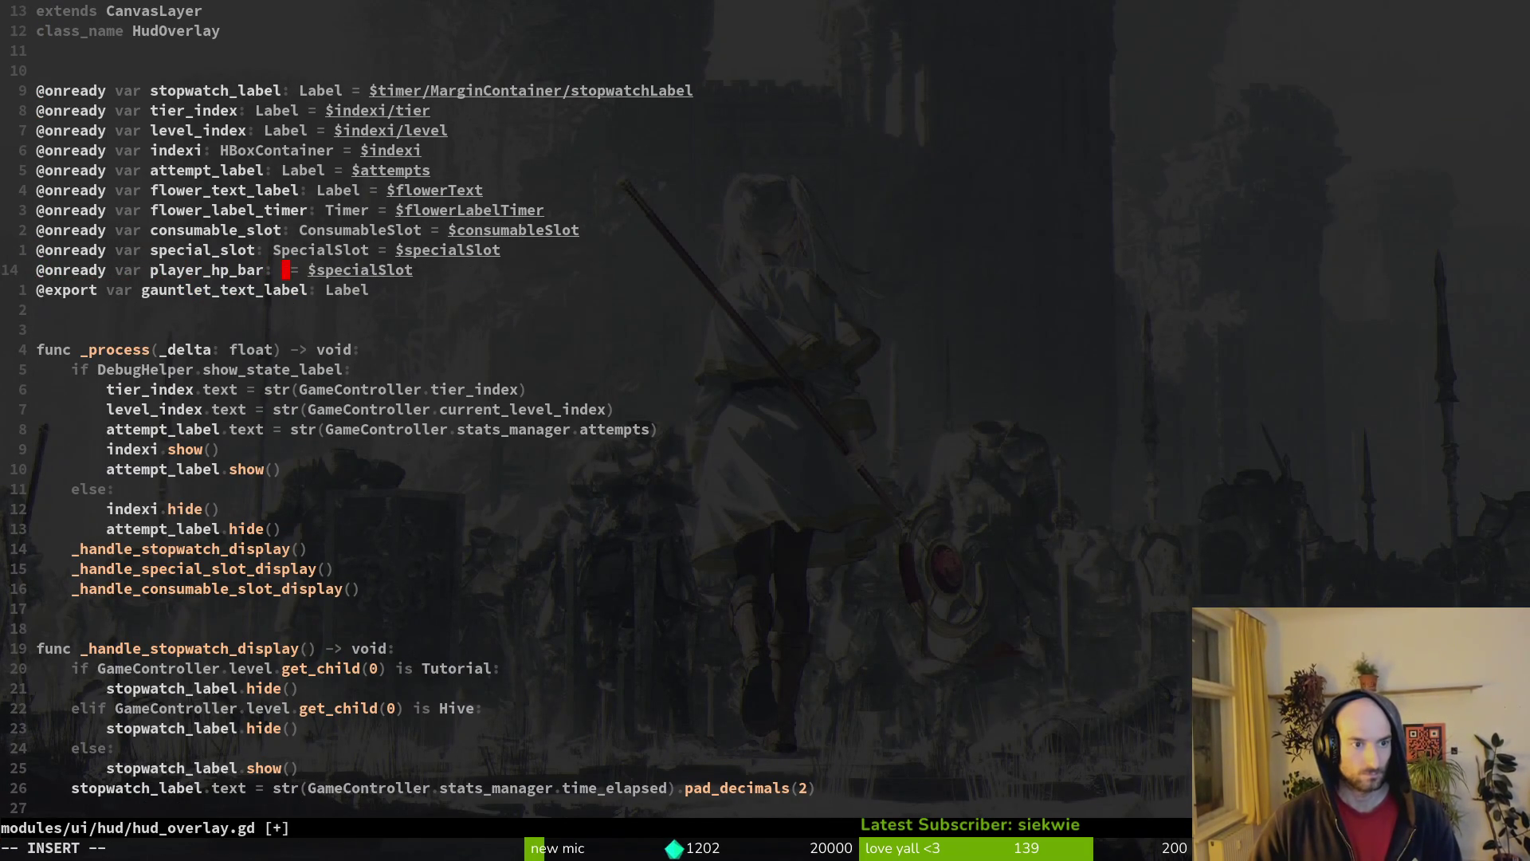
type("Plahp")
key("Tab")
key("Escape")
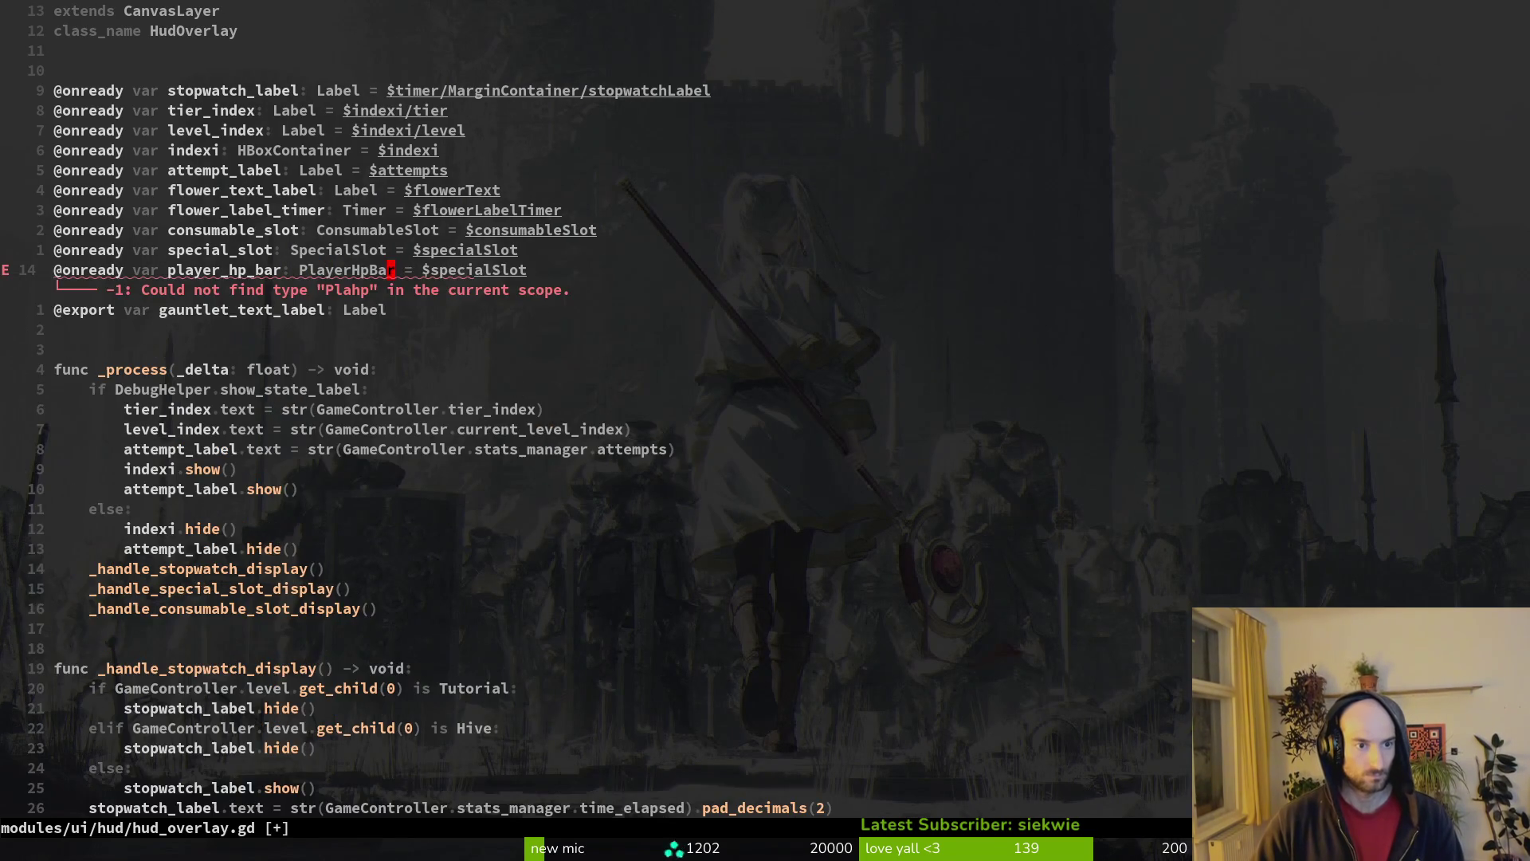
key("w")
key("w")
type("lcwp")
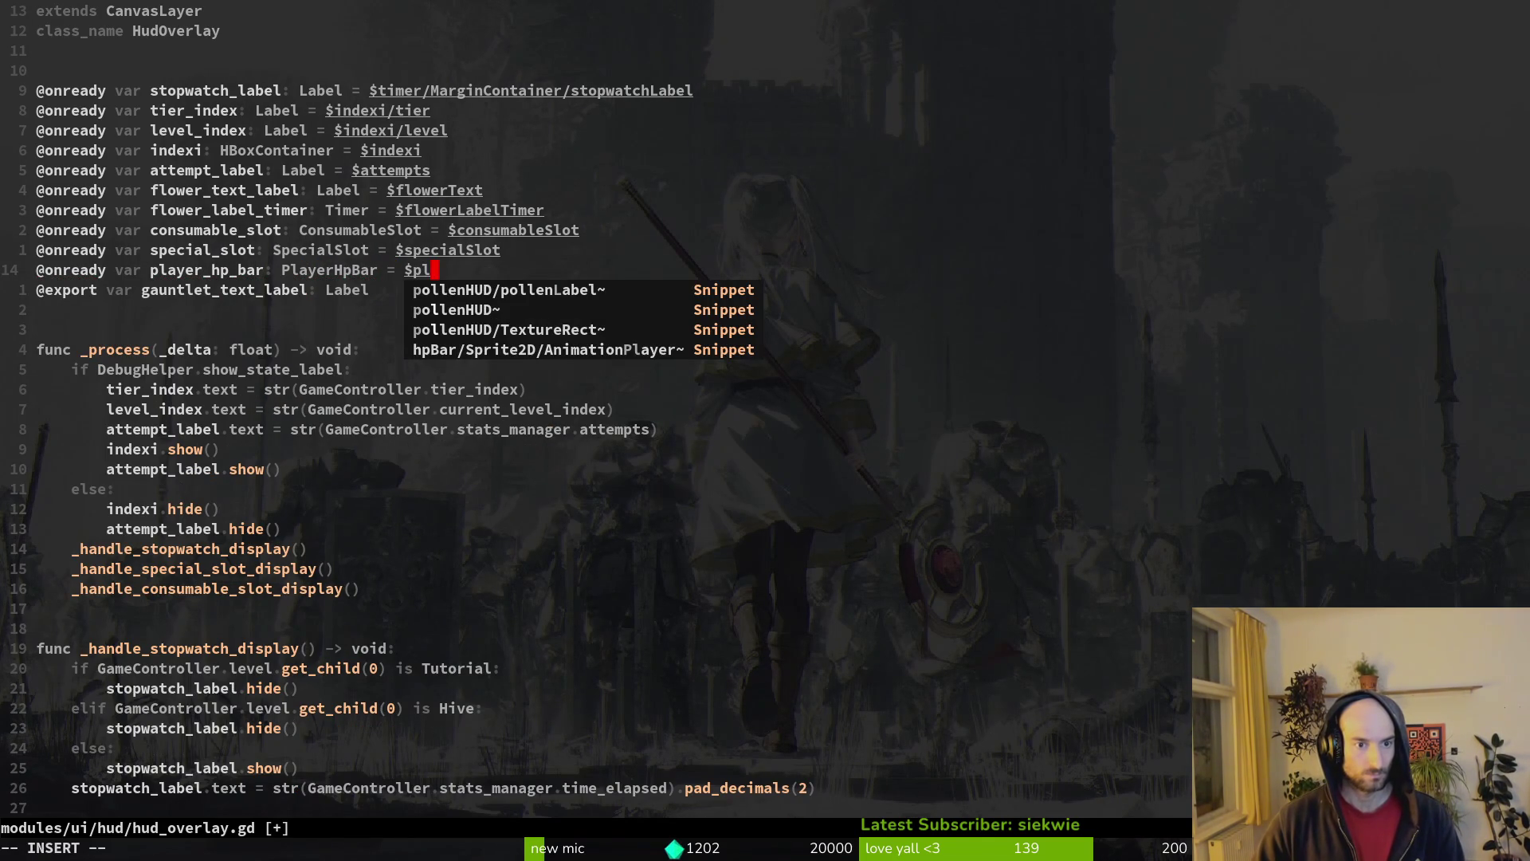
key("BackSpace")
type("hea")
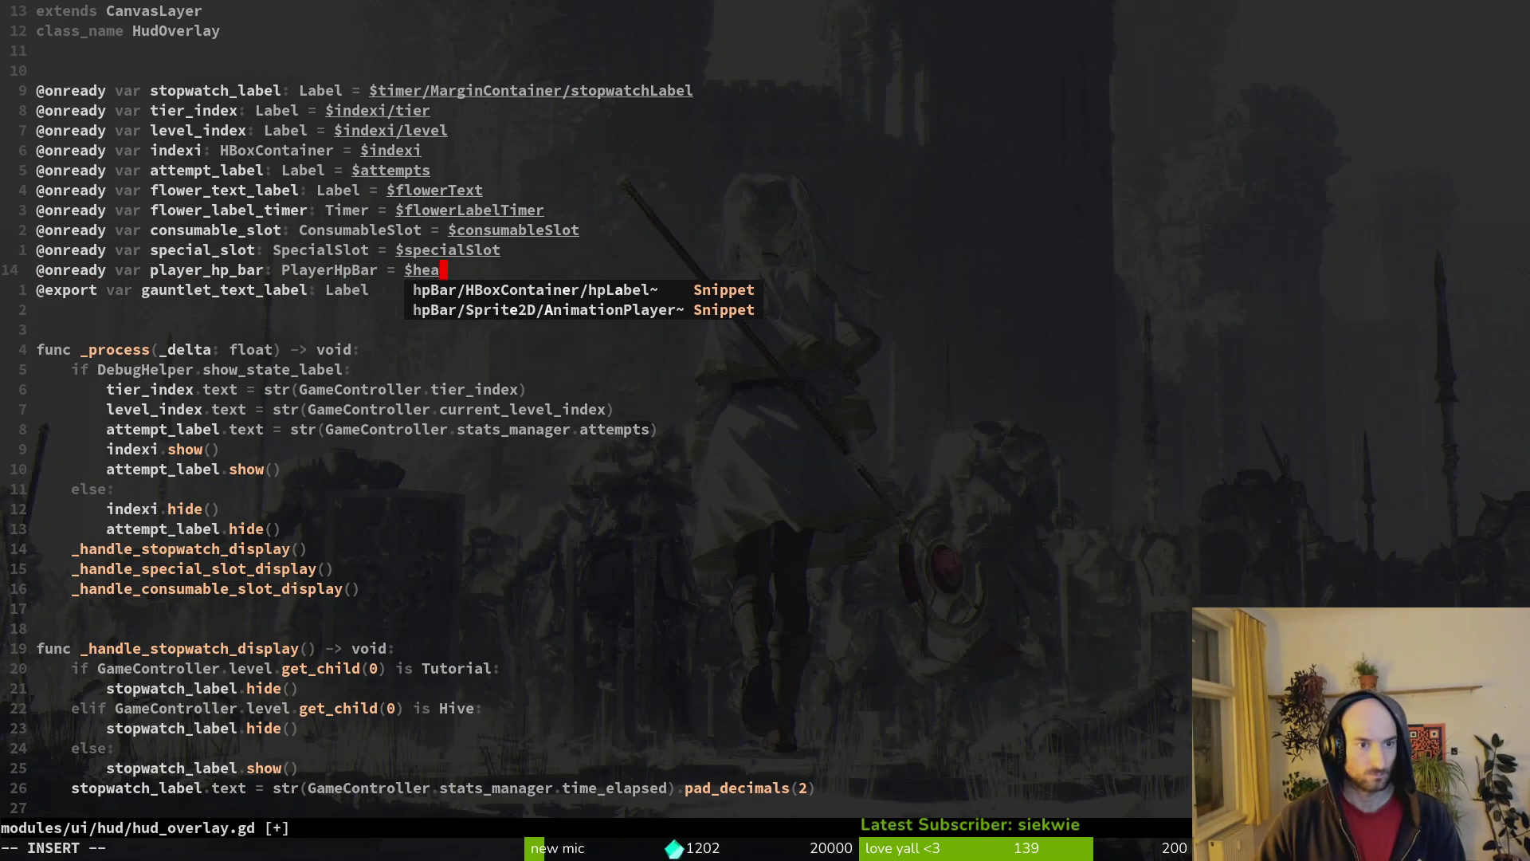
key("BackSpace")
key("BackSpace")
type("p")
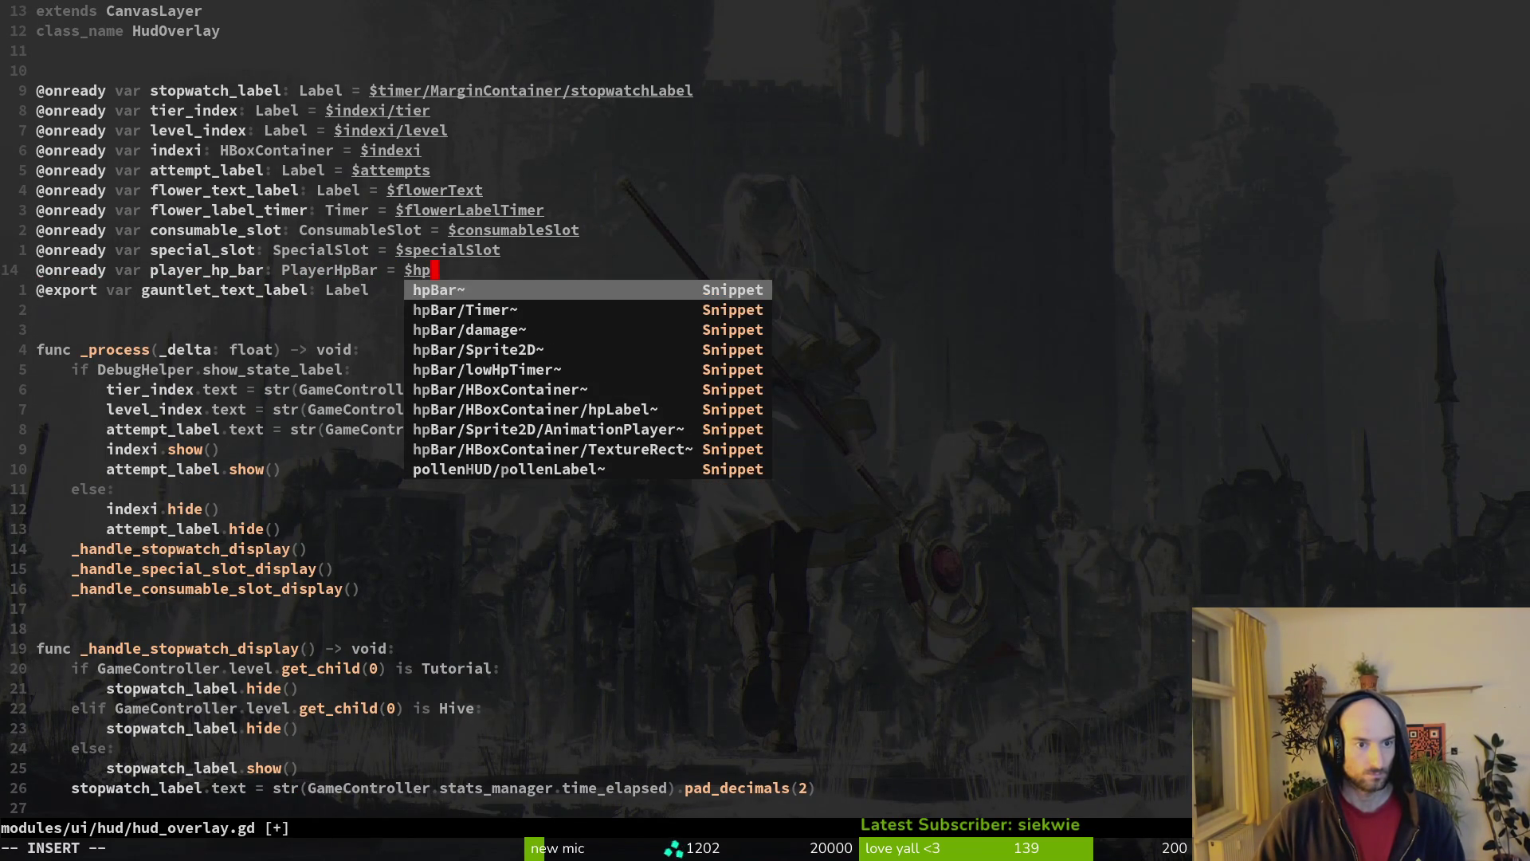
type("Bar")
key("Escape")
type(":write")
key("Return")
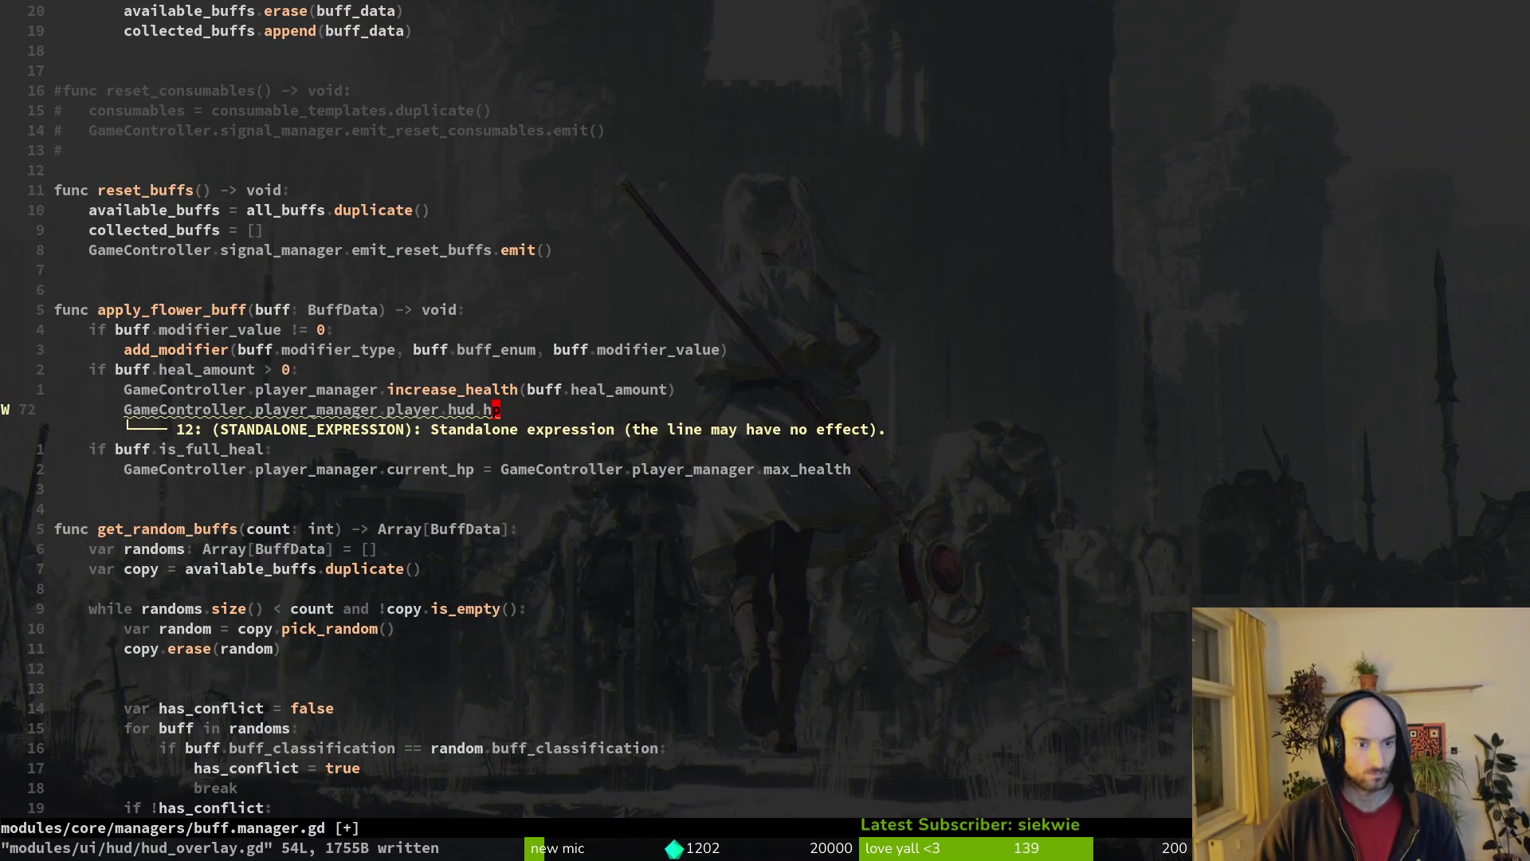
- Back in buff.manager.gd, extend line 72 to call hud.player_hp_bar.set_hp_values()
key("ctrl+o")
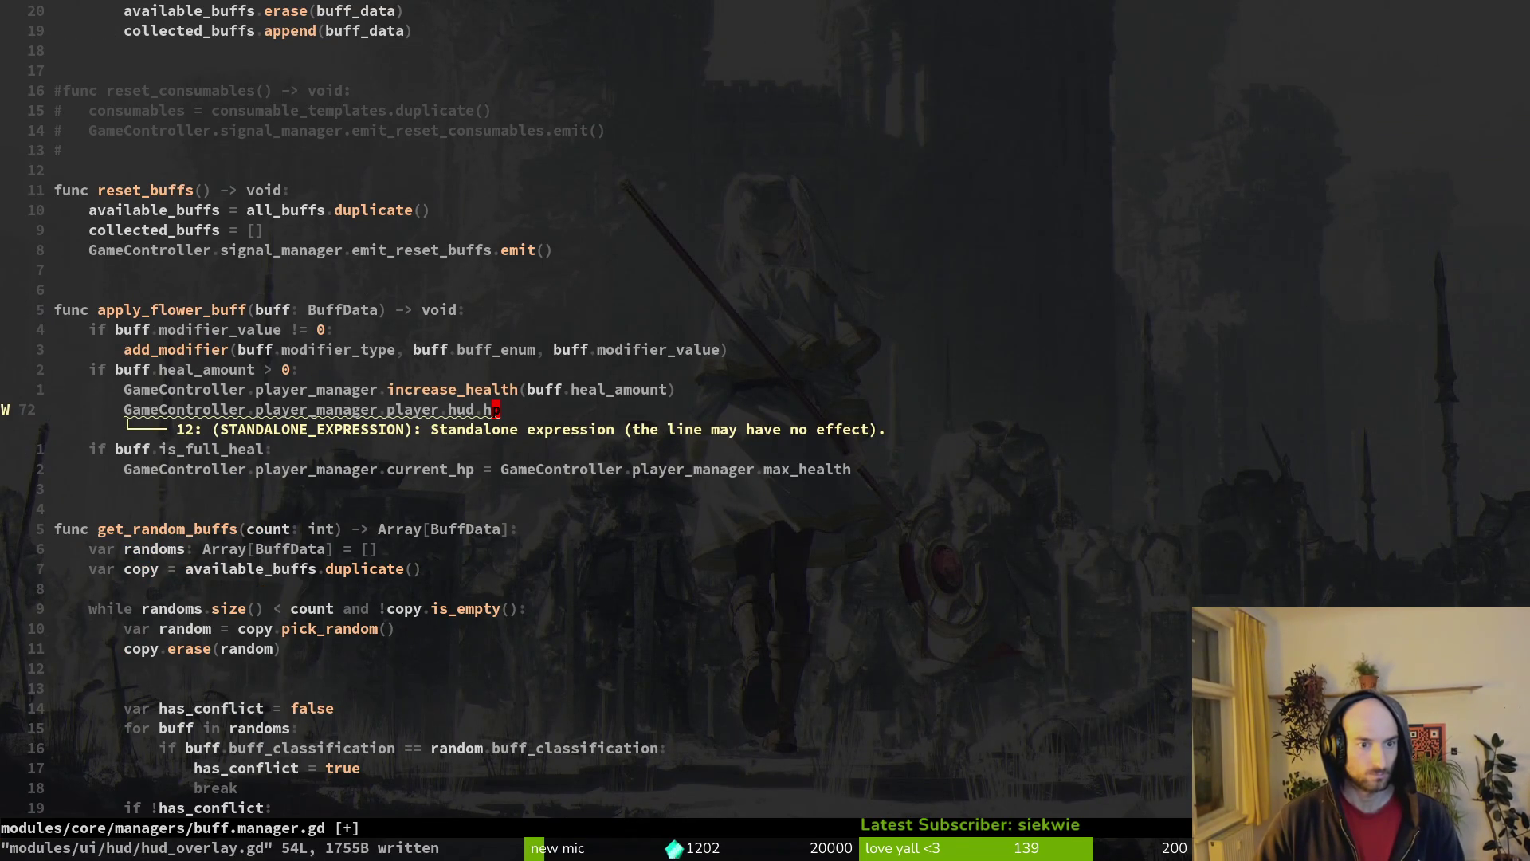
type("spla")
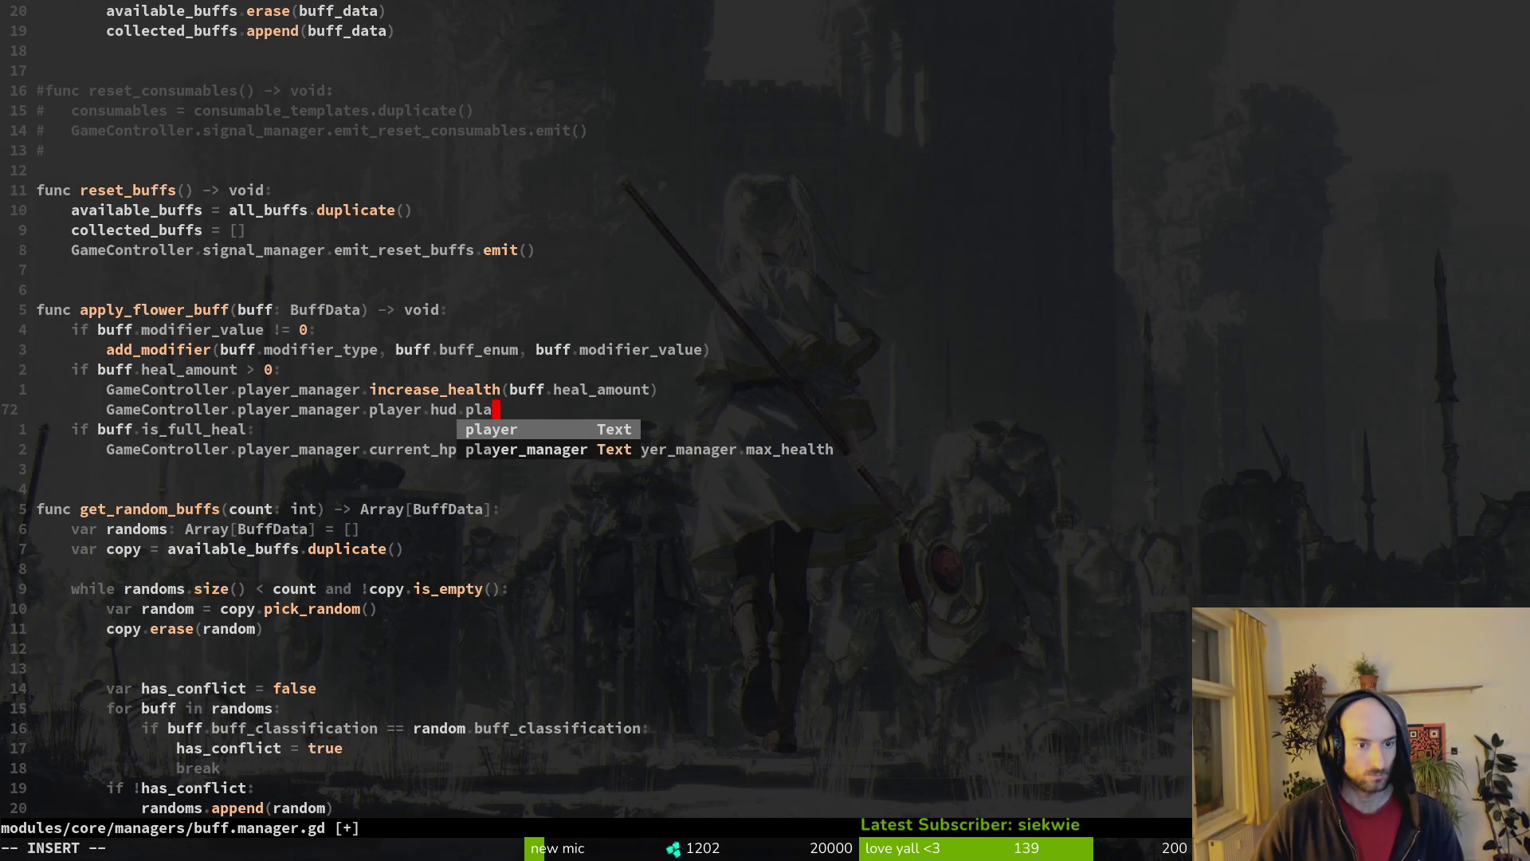
type("yer_hp_bar")
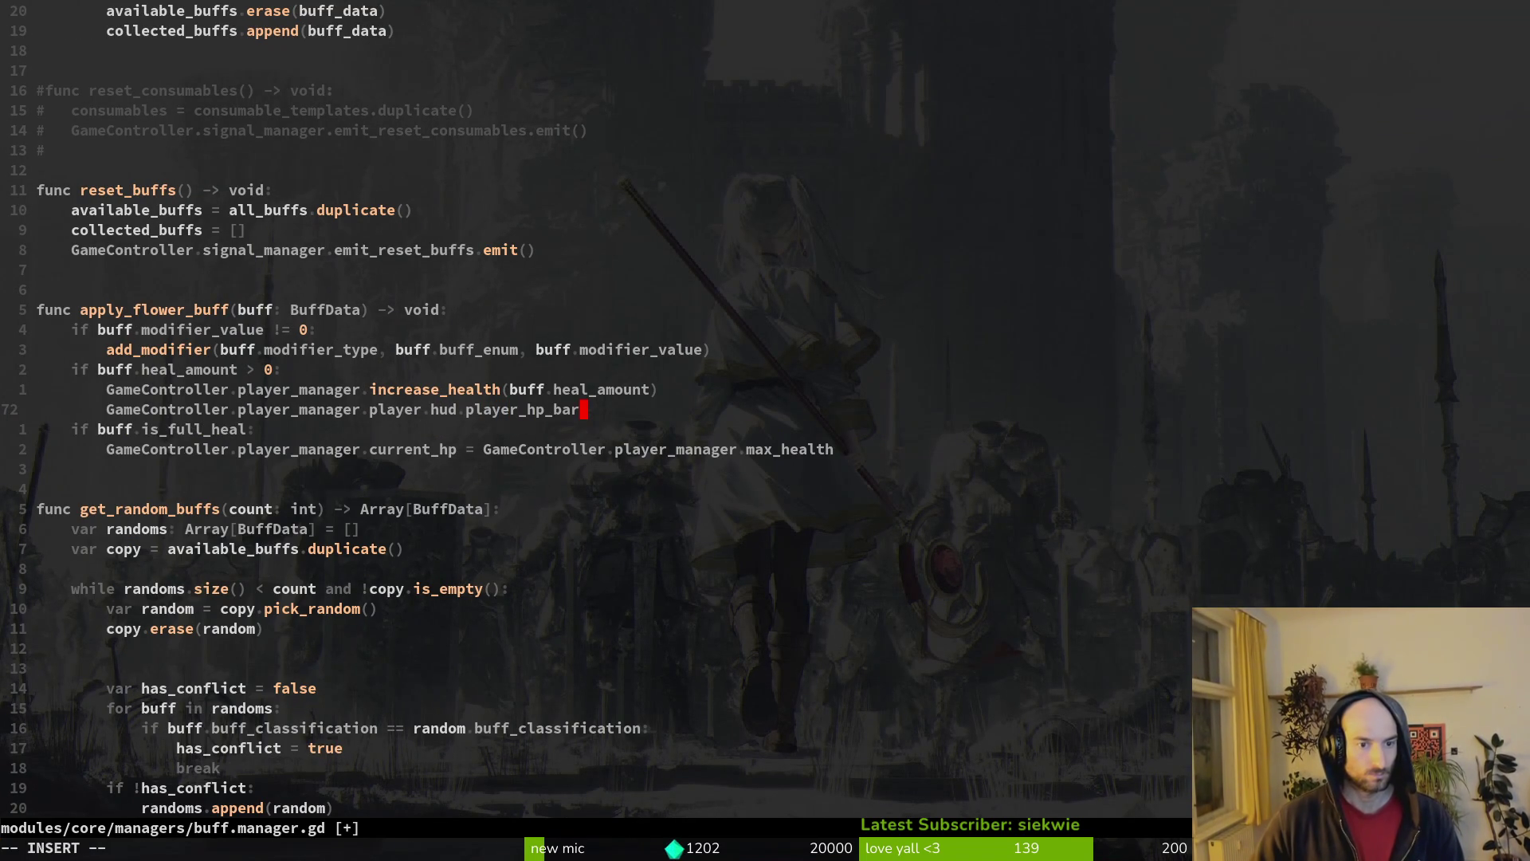
type(".set")
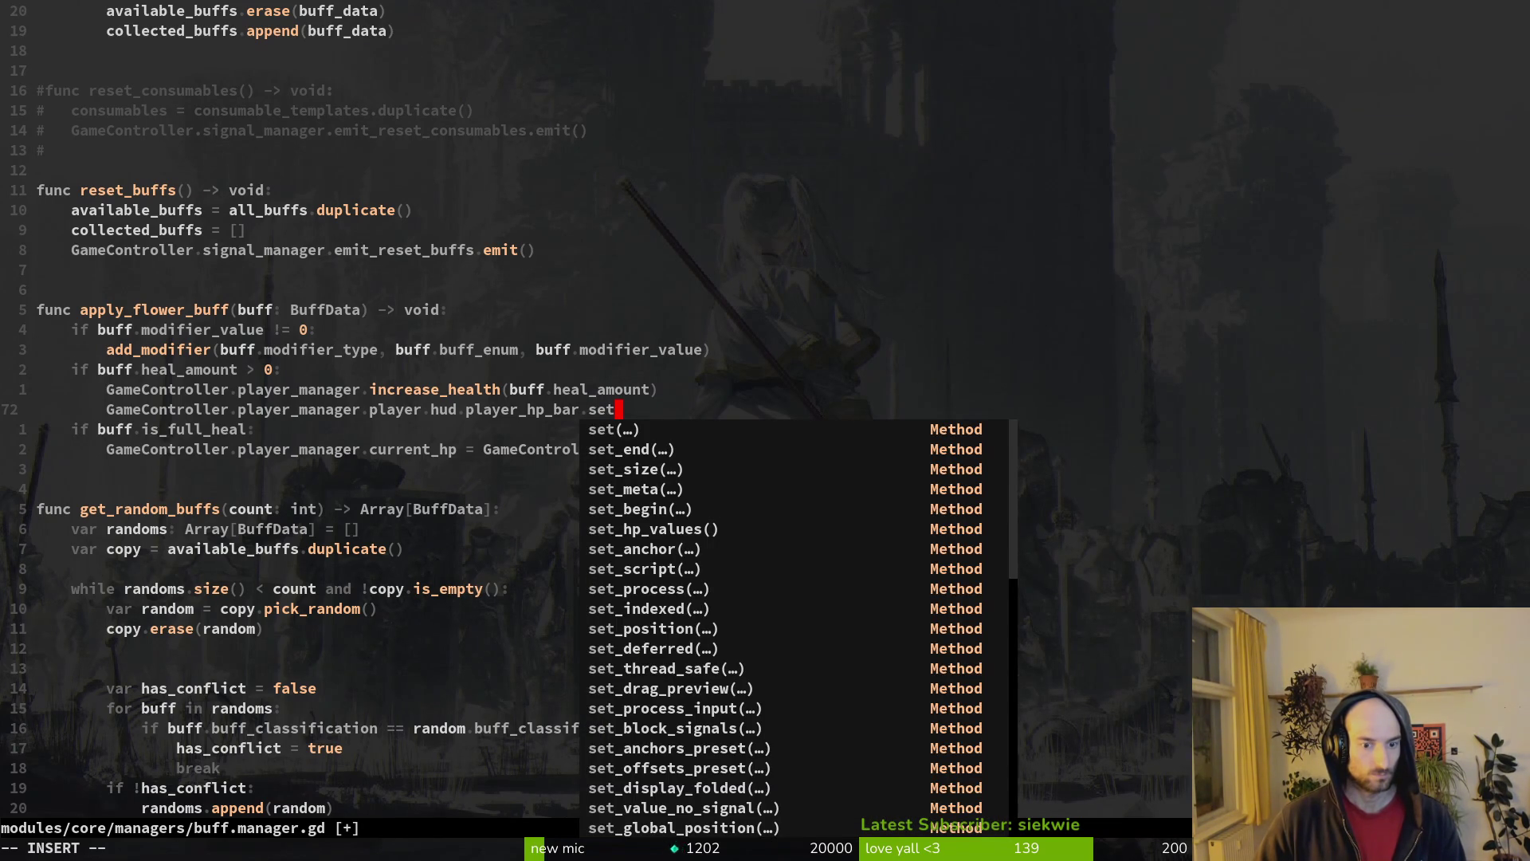
type("_h")
key("Tab")
key("Return")
key("Escape")
key("ctrl+s")
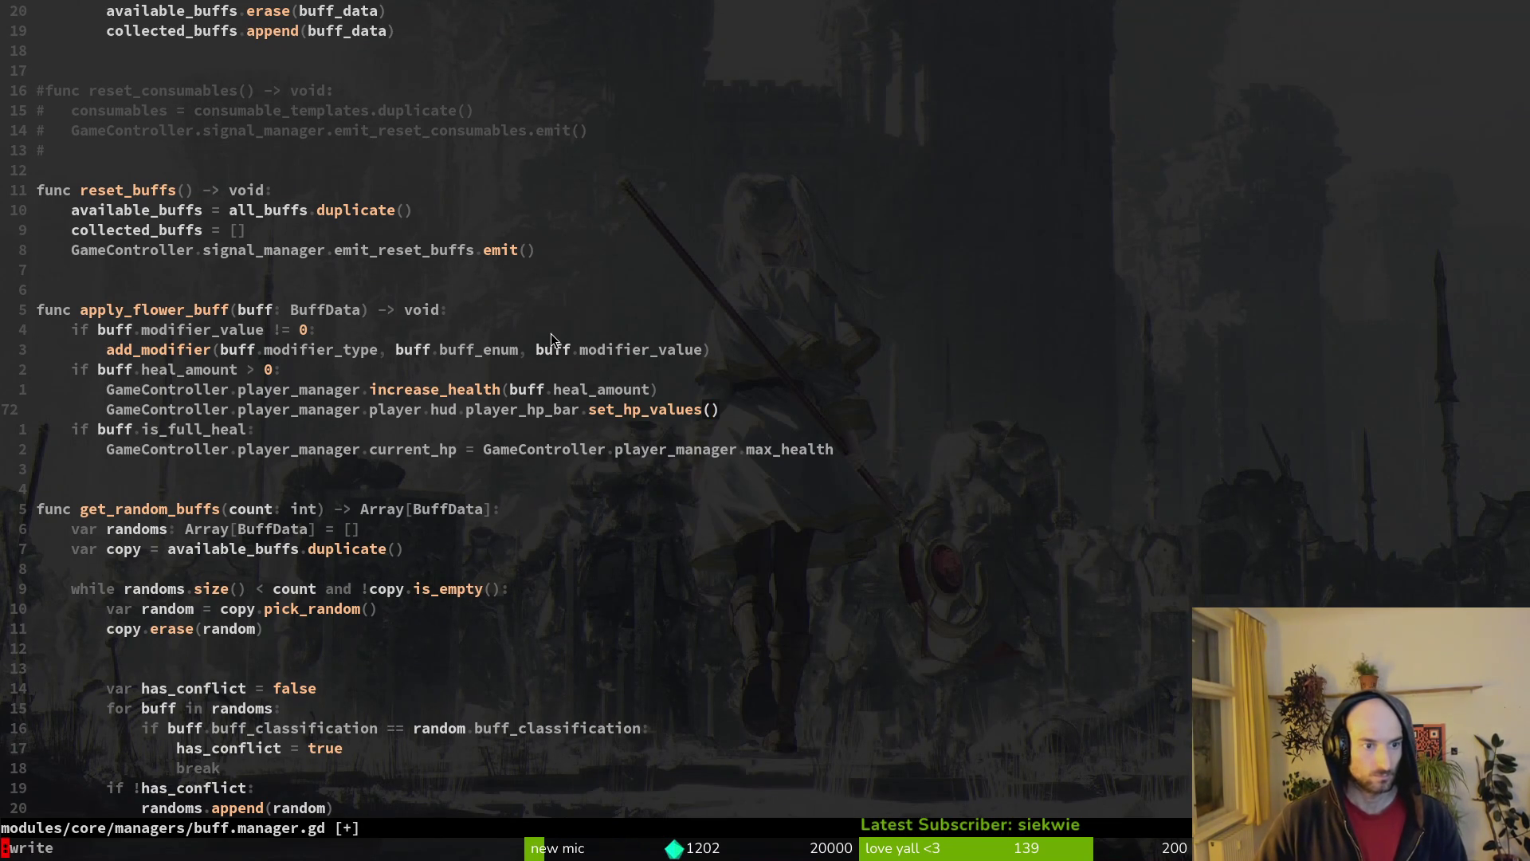
- Run pollinateOrDie, continue into the hornet level to playtest, then stop and save the scene
key("alt+Tab")
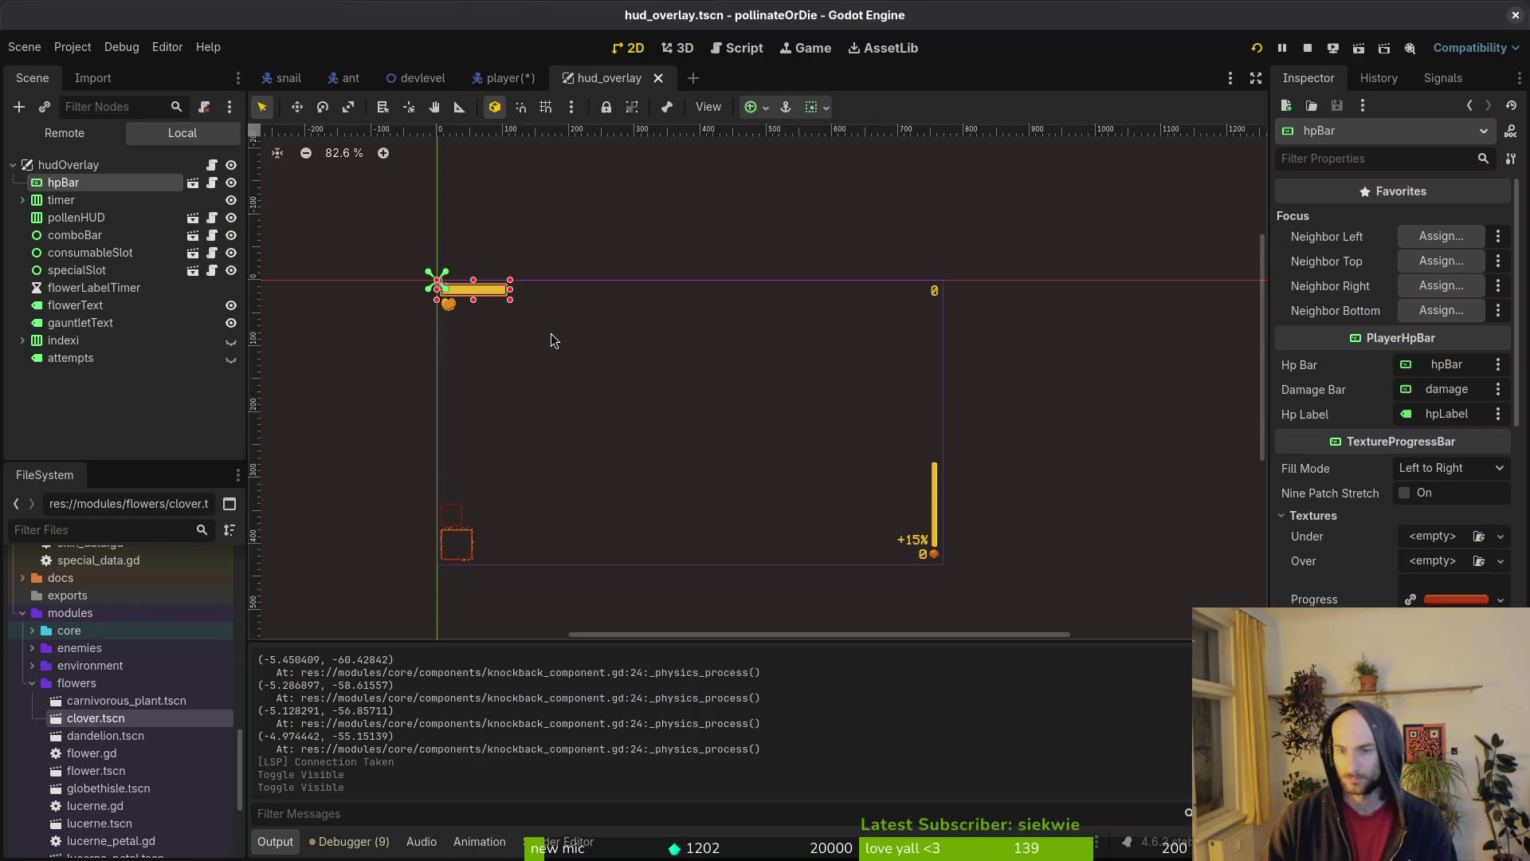
key("F5")
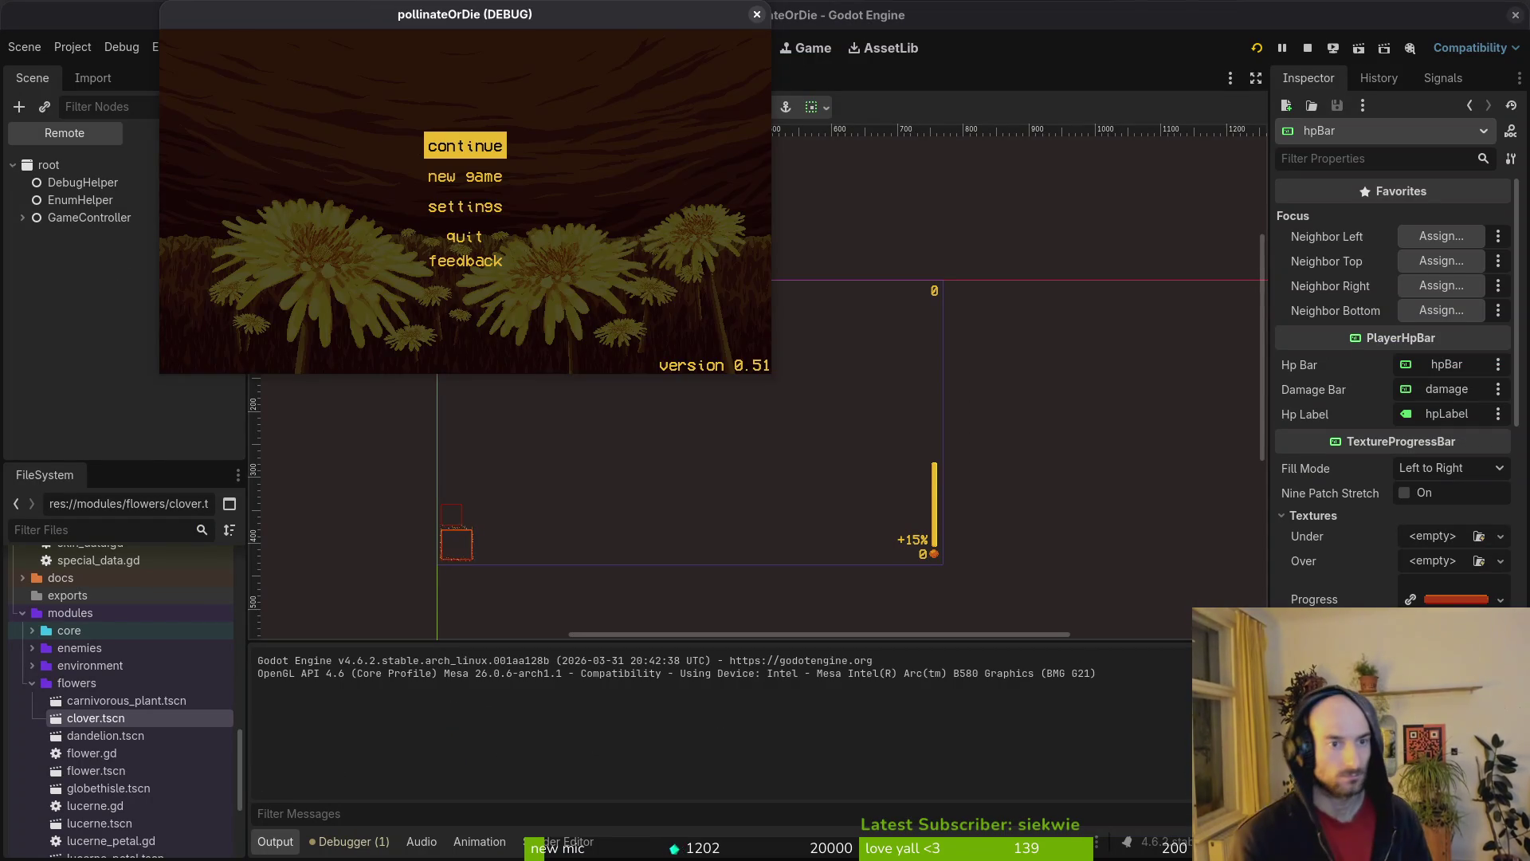
key("Return")
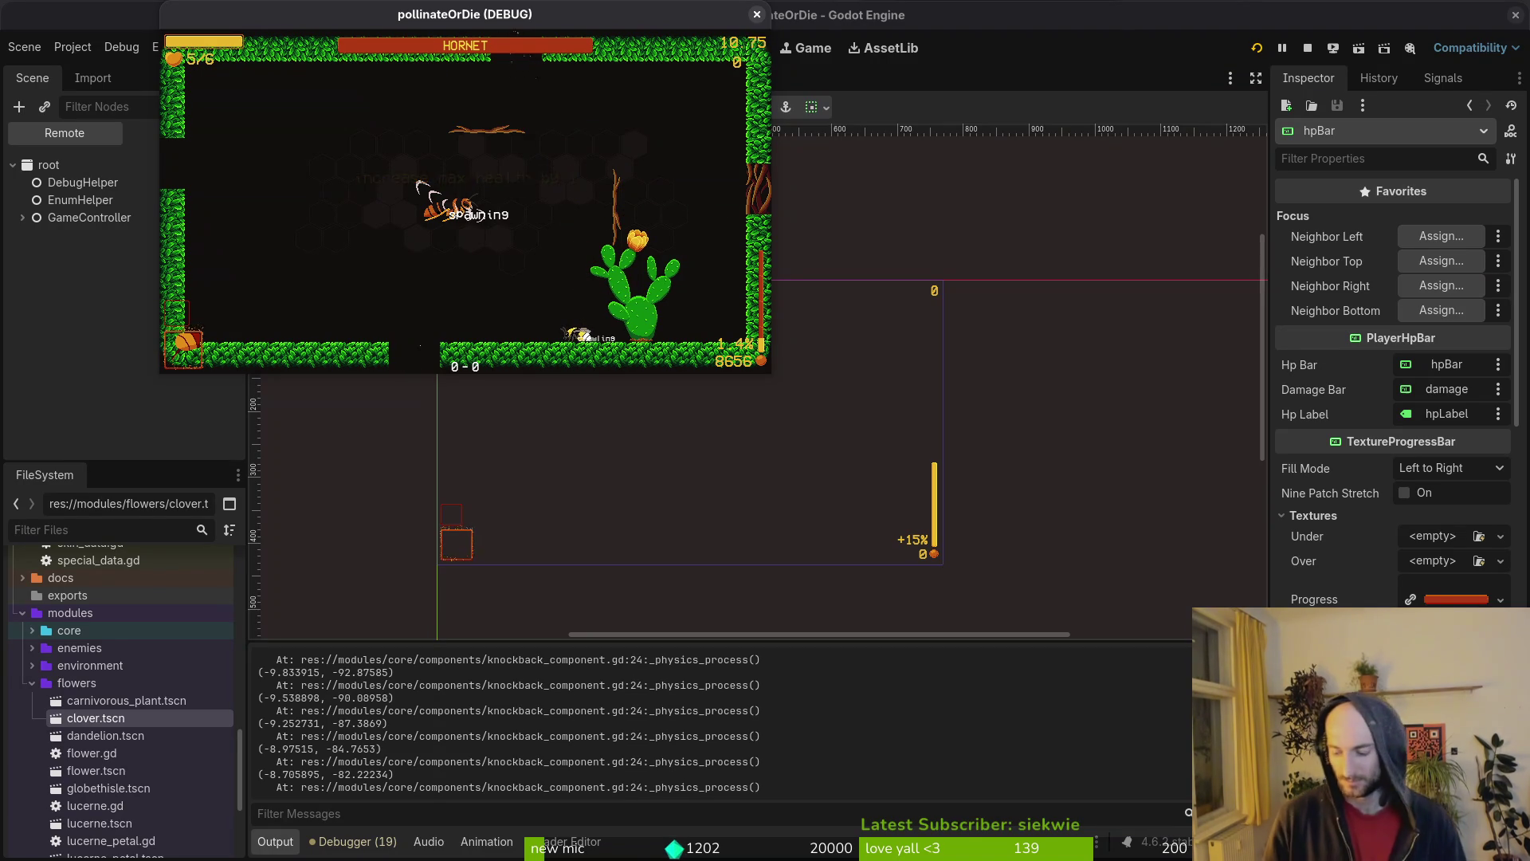
key("F8")
key("ctrl+s")
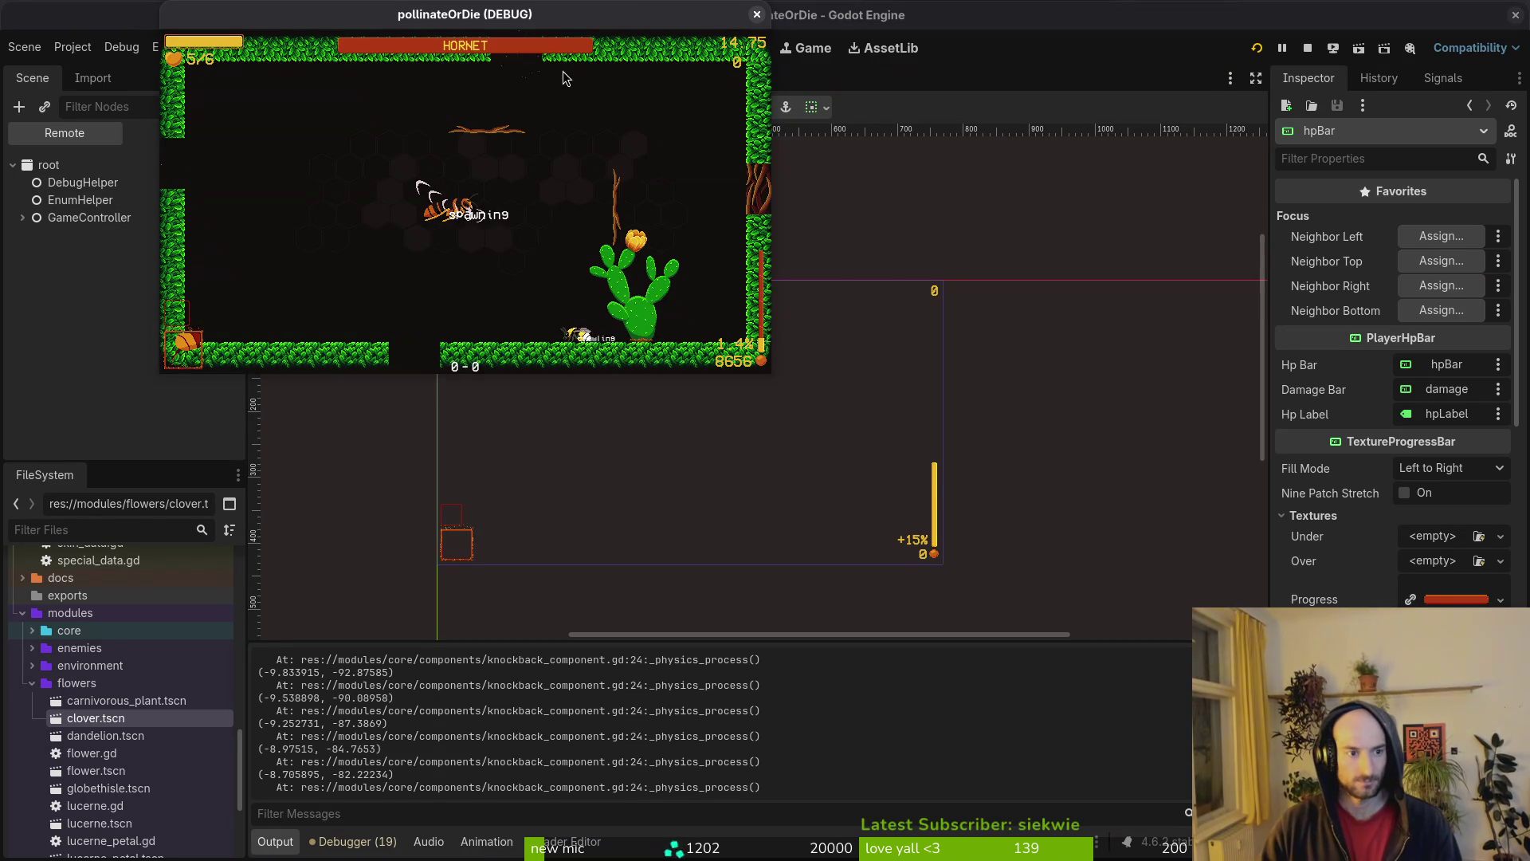
- Shift the set_hp_values line up in buff.manager.gd and save
key("alt+Tab")
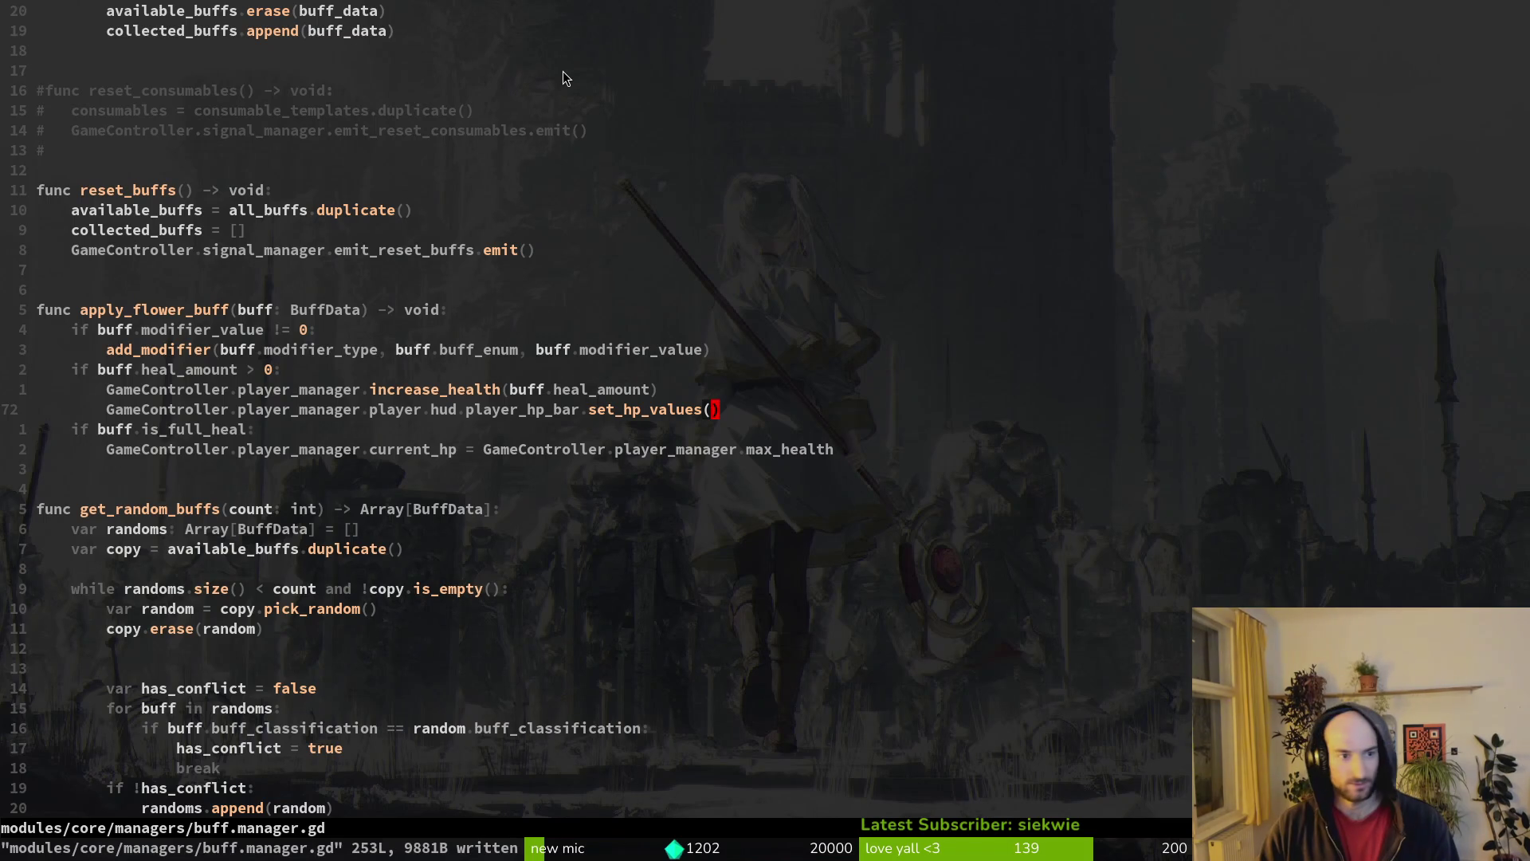
key("shift+v")
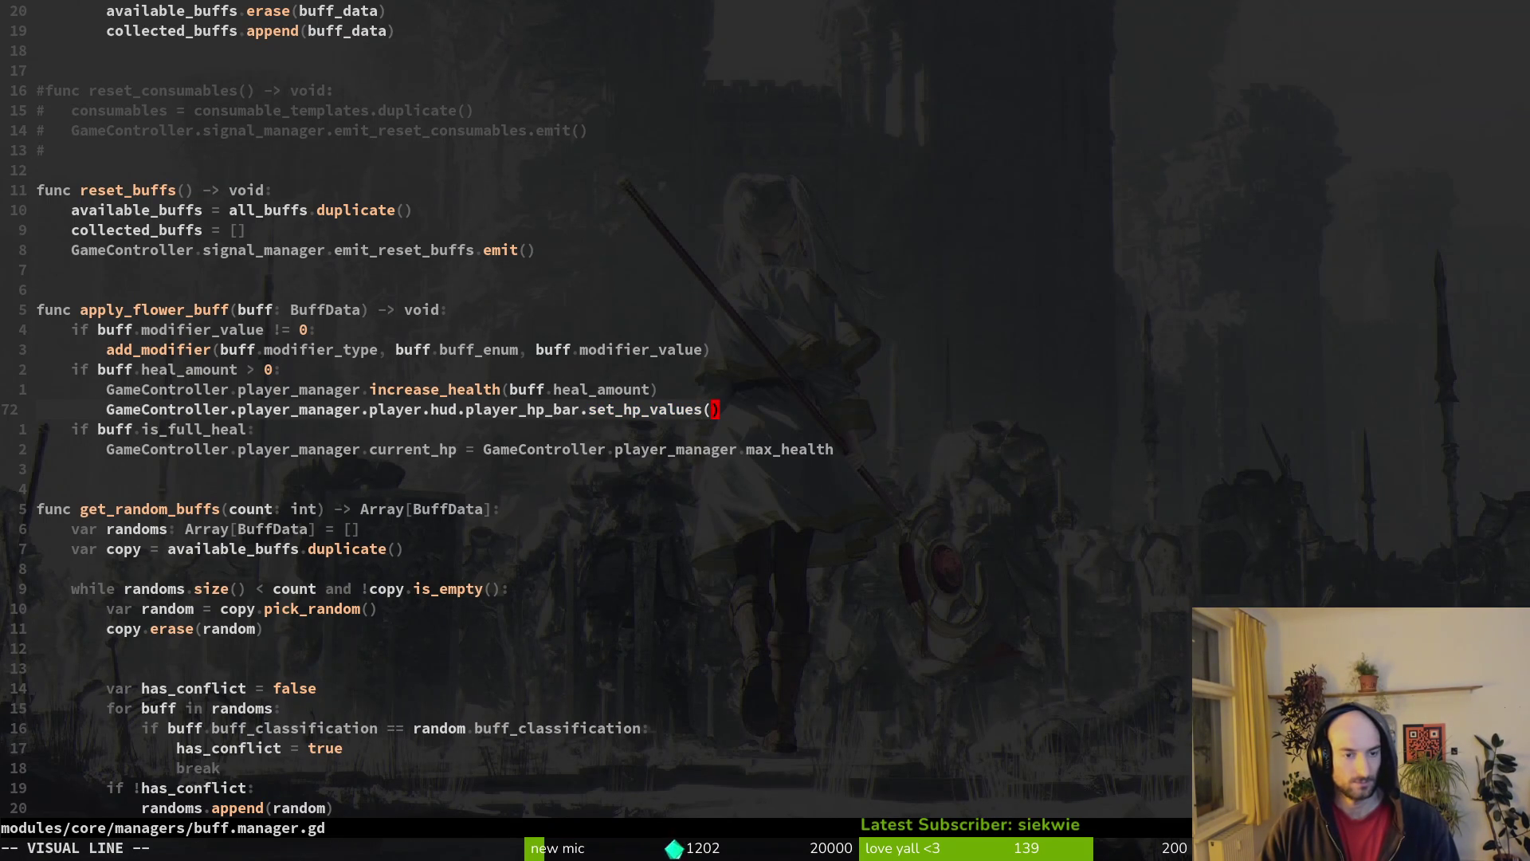
type("K")
type(":write")
key("Return")
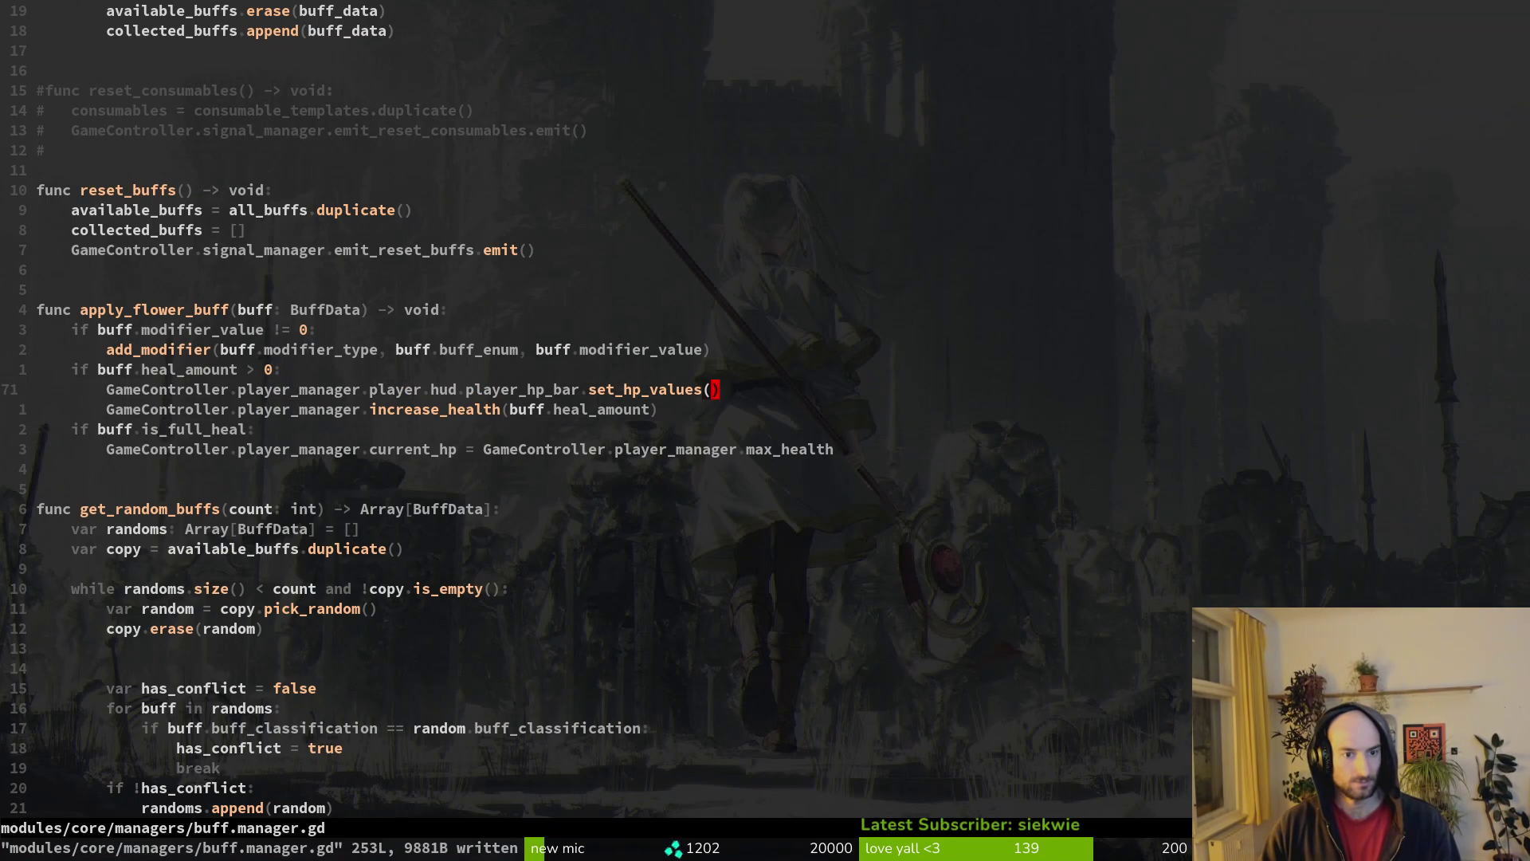
key("j")
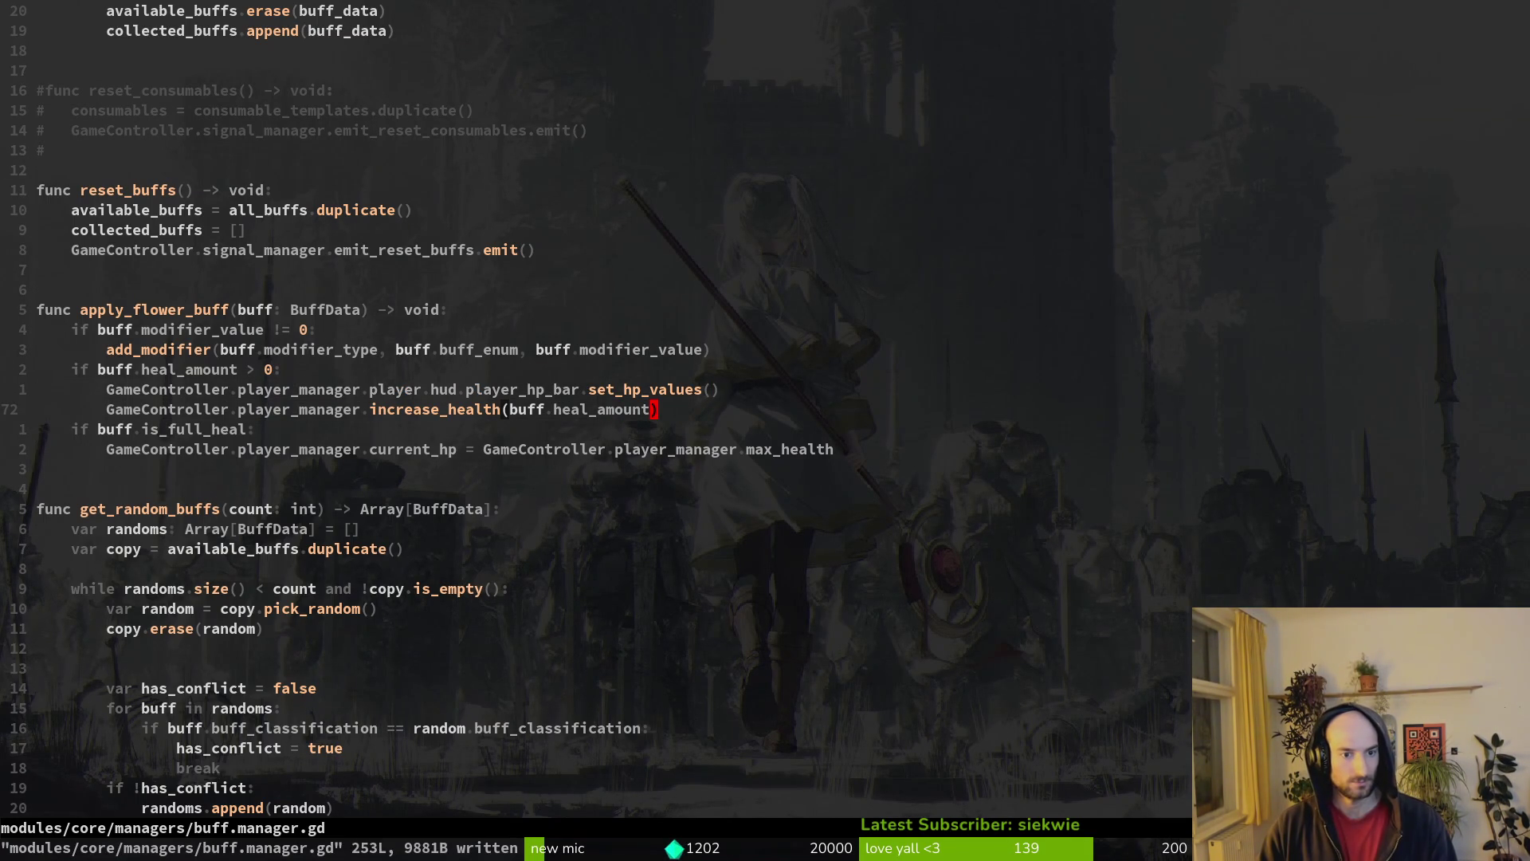
key("k")
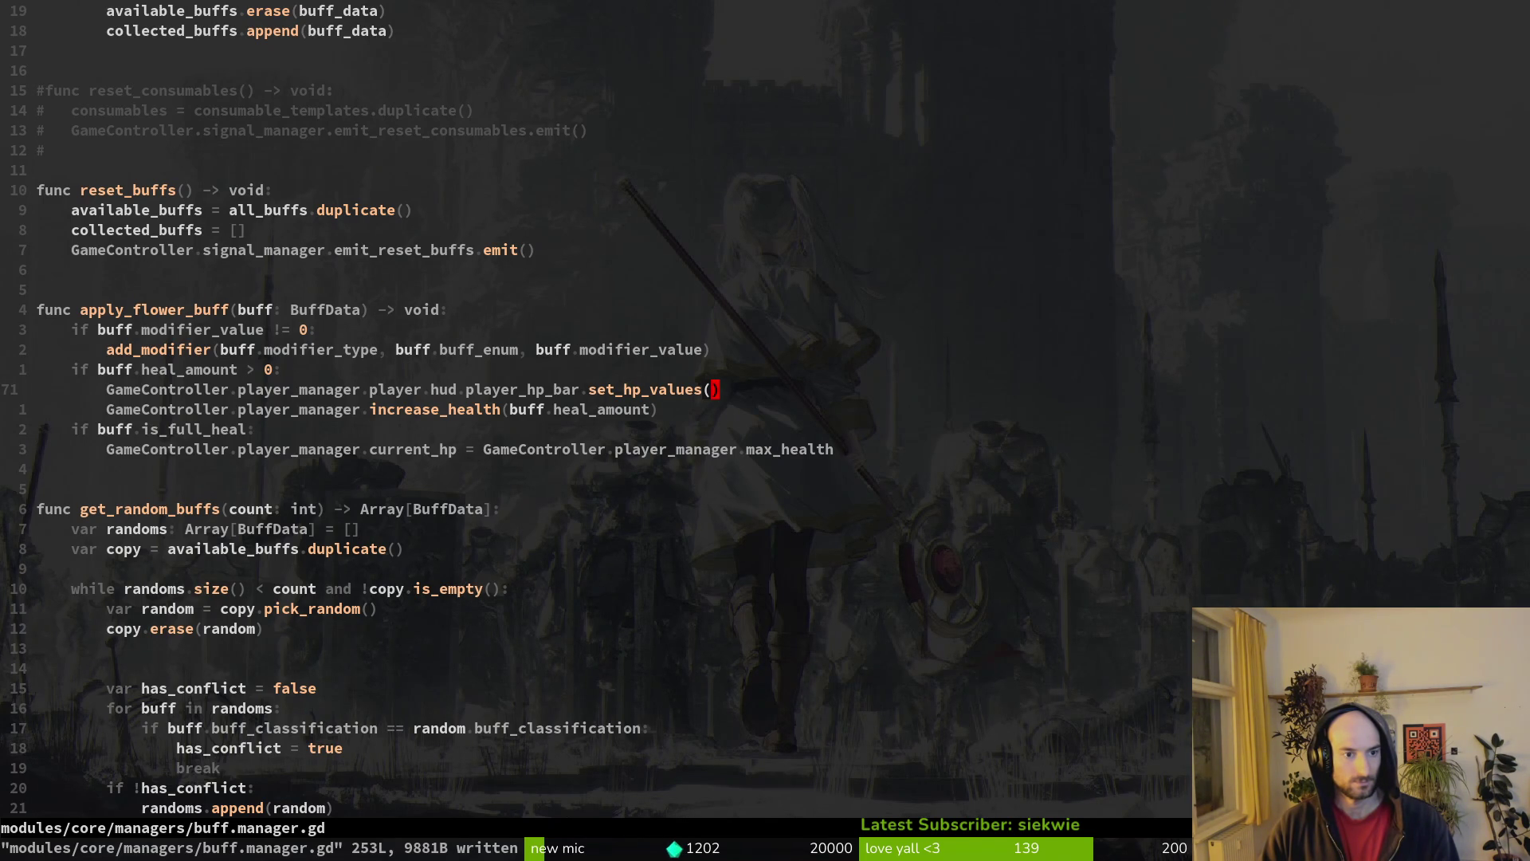
- Settle set_hp_values directly below add_modifier in the modifier branch and save again
key("V")
key("K")
key("K")
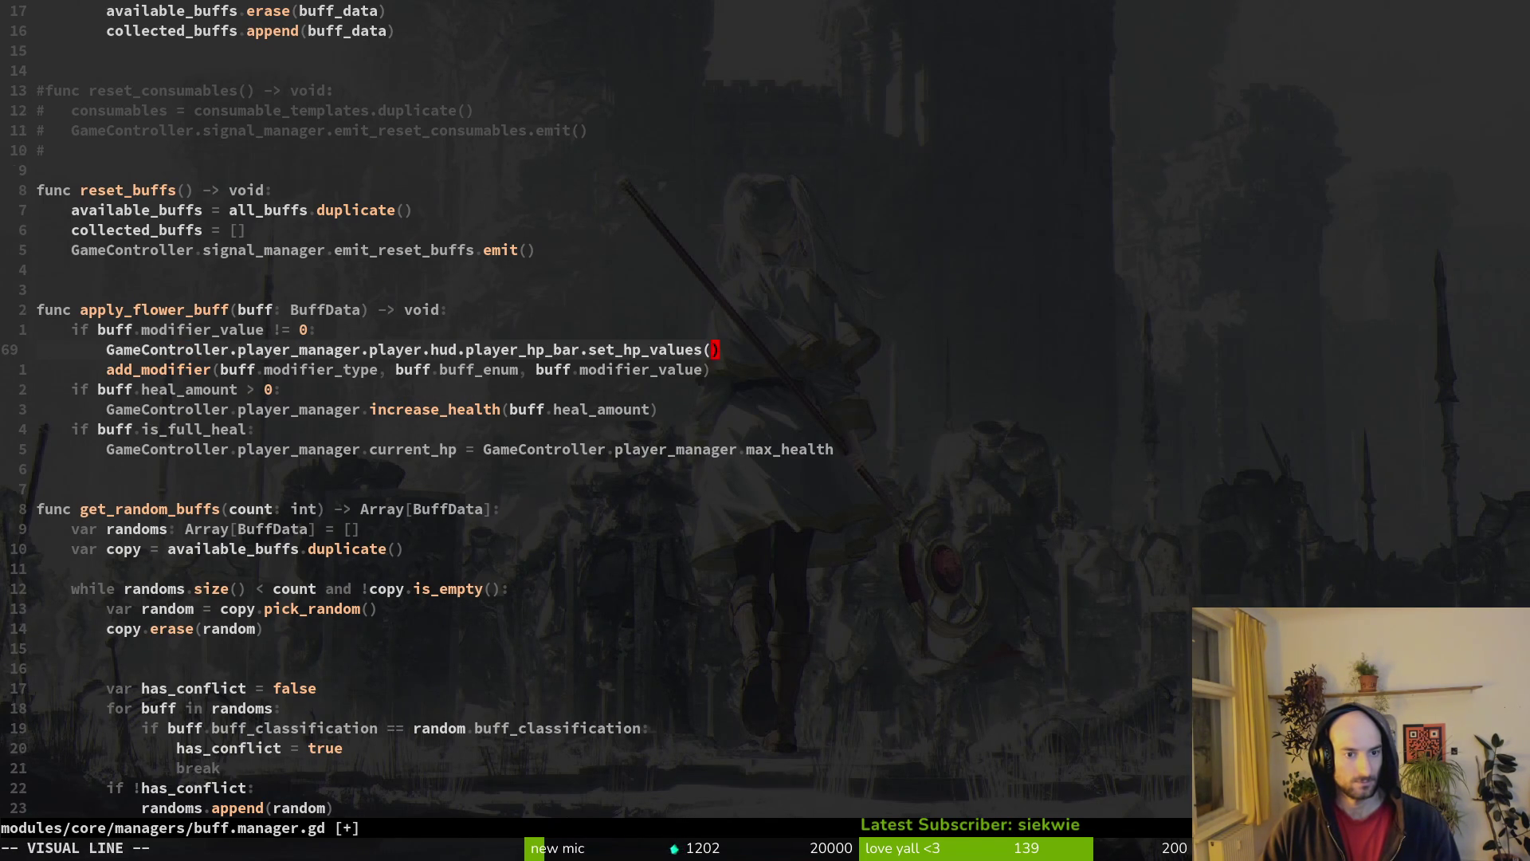
key("Escape")
type(":w")
key("Return")
key("V")
key("J")
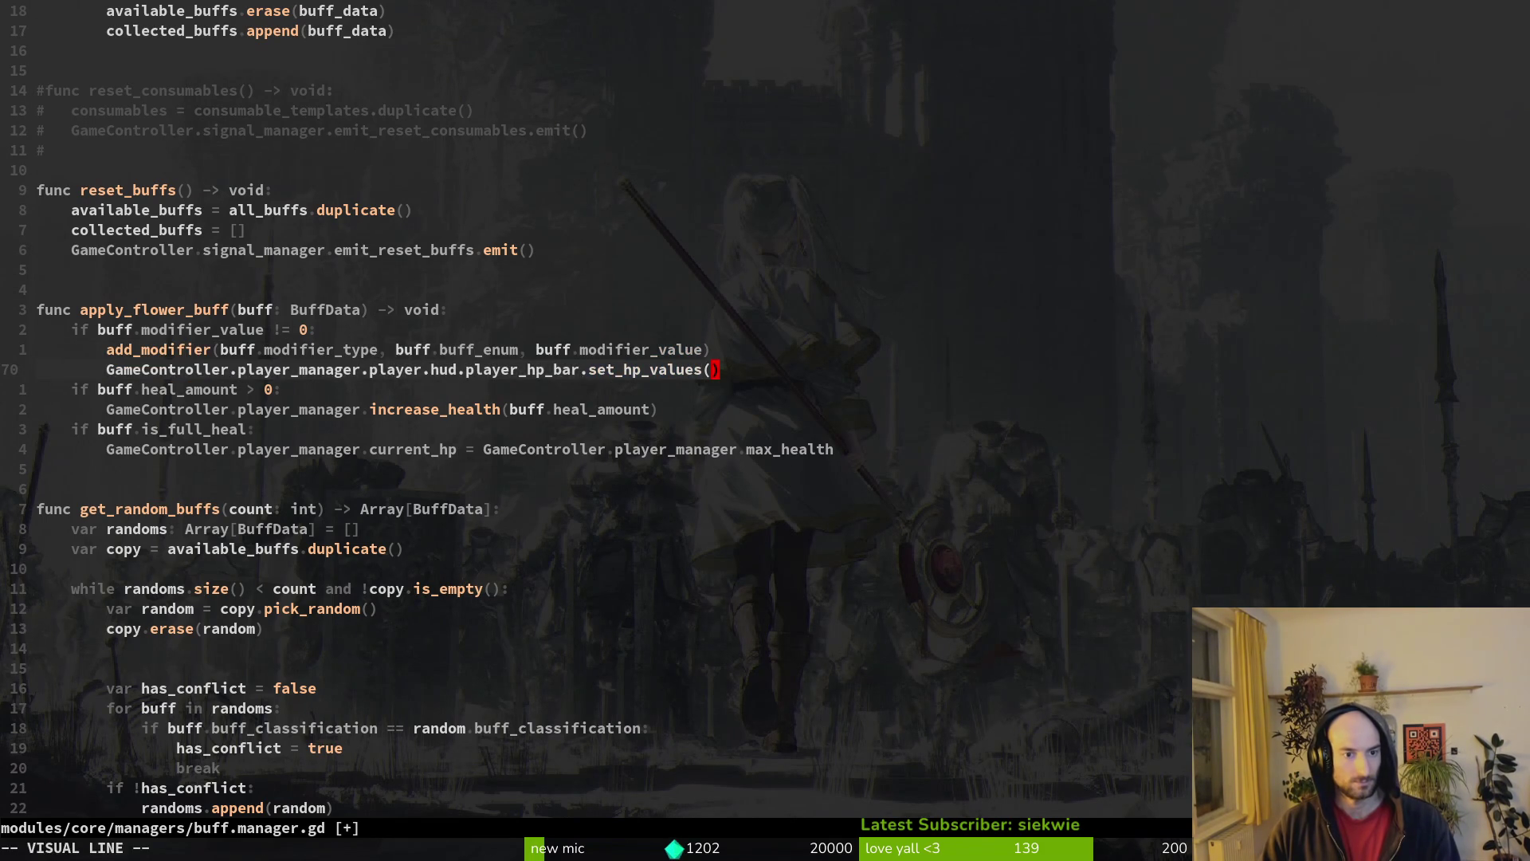
key("Escape")
type(":write")
key("Return")
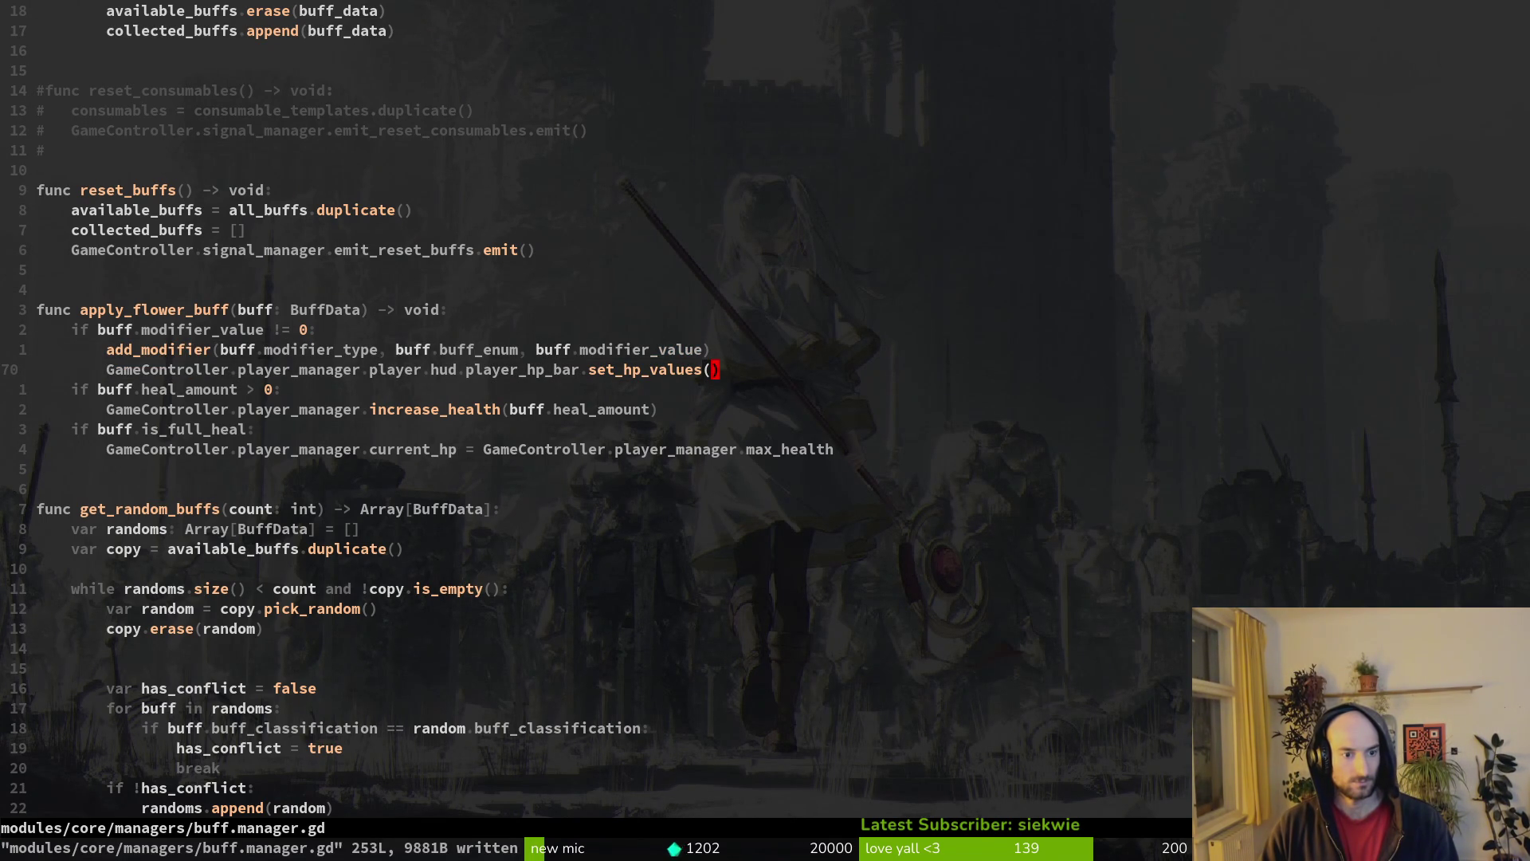
- Undo an accidentally pasted line
key("1")
key("5")
key("k")
key("p")
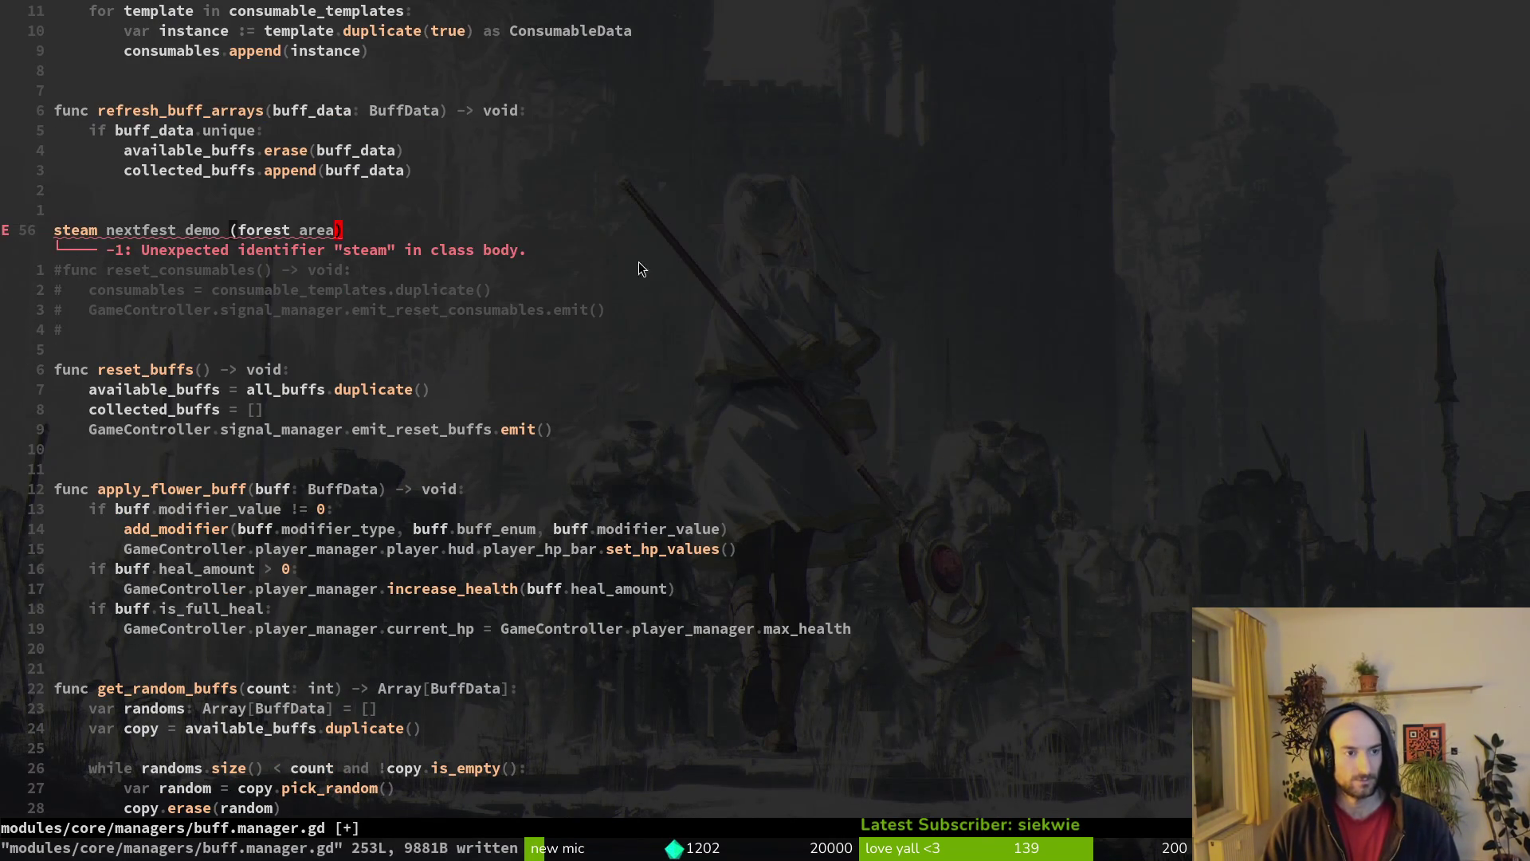
key("u")
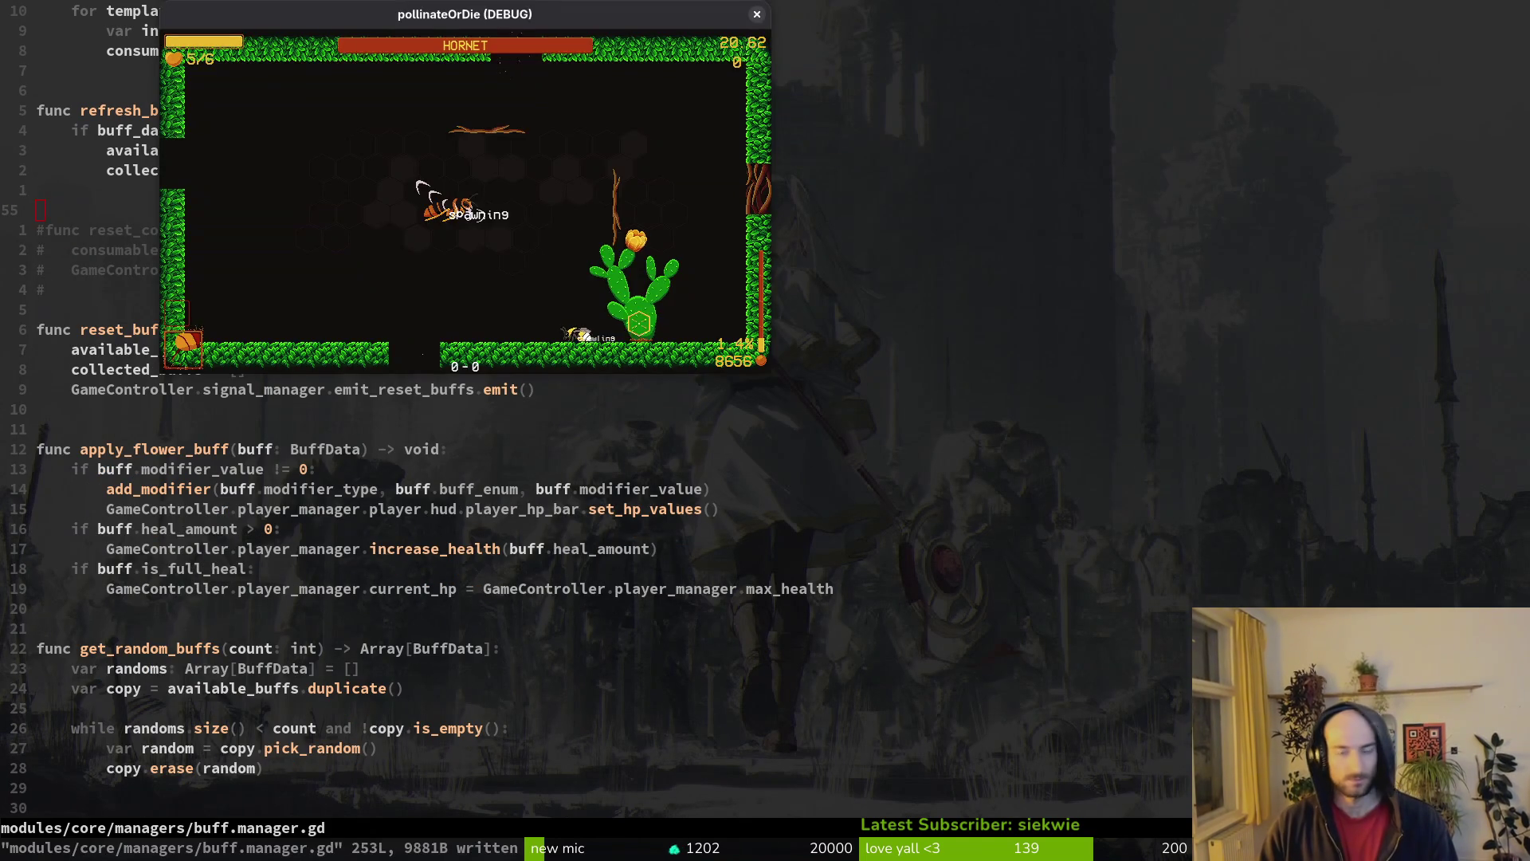
- Back in Godot, open the game.controller.tscn scene via quick open
key("alt+Tab")
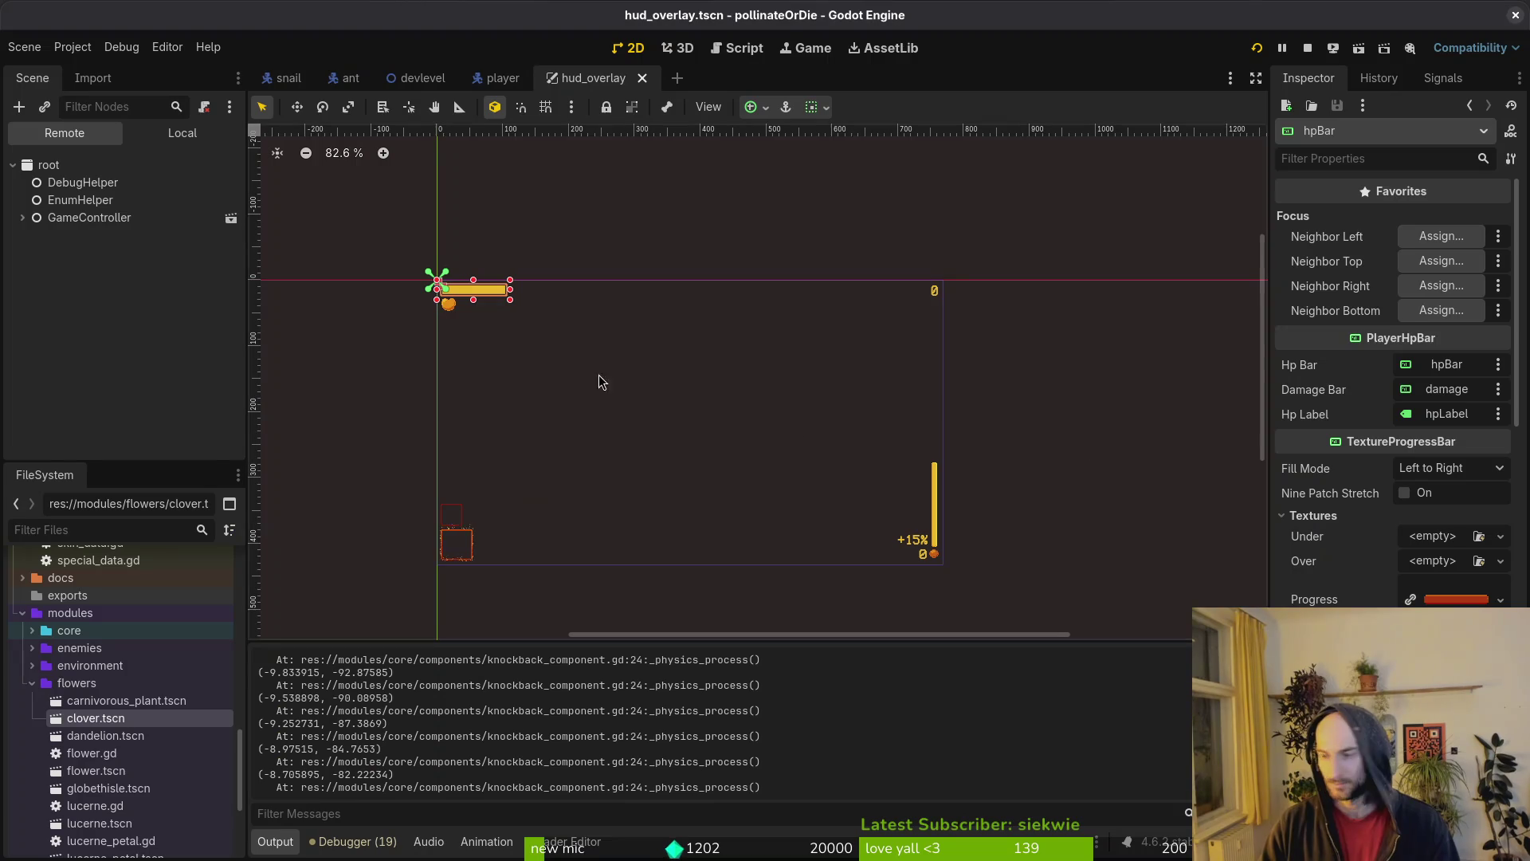
left_click(182, 133)
key("shift+alt+o")
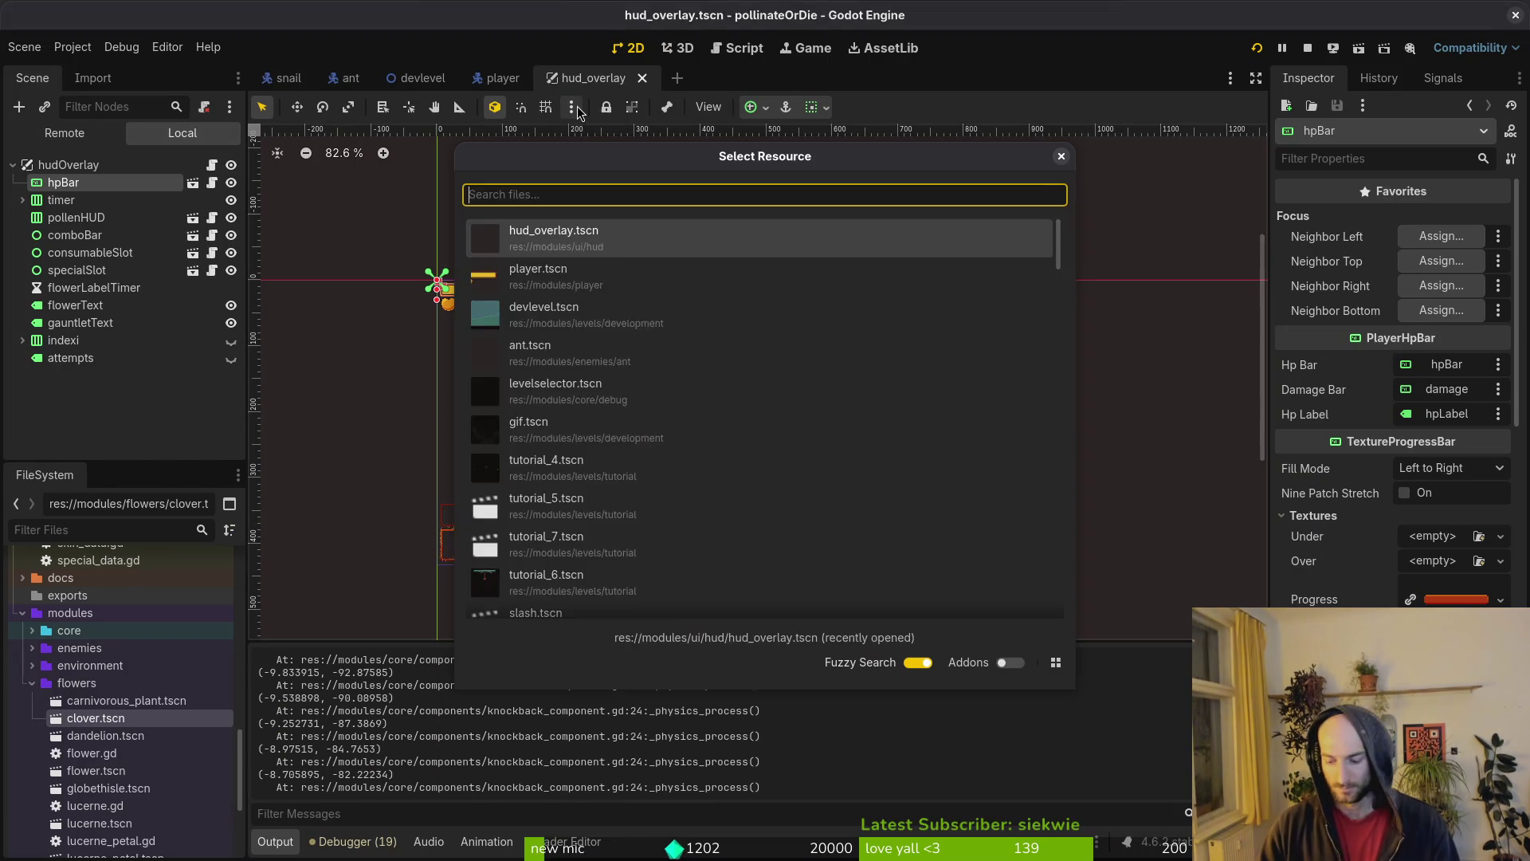
type("game.contr")
key("Down")
key("Return")
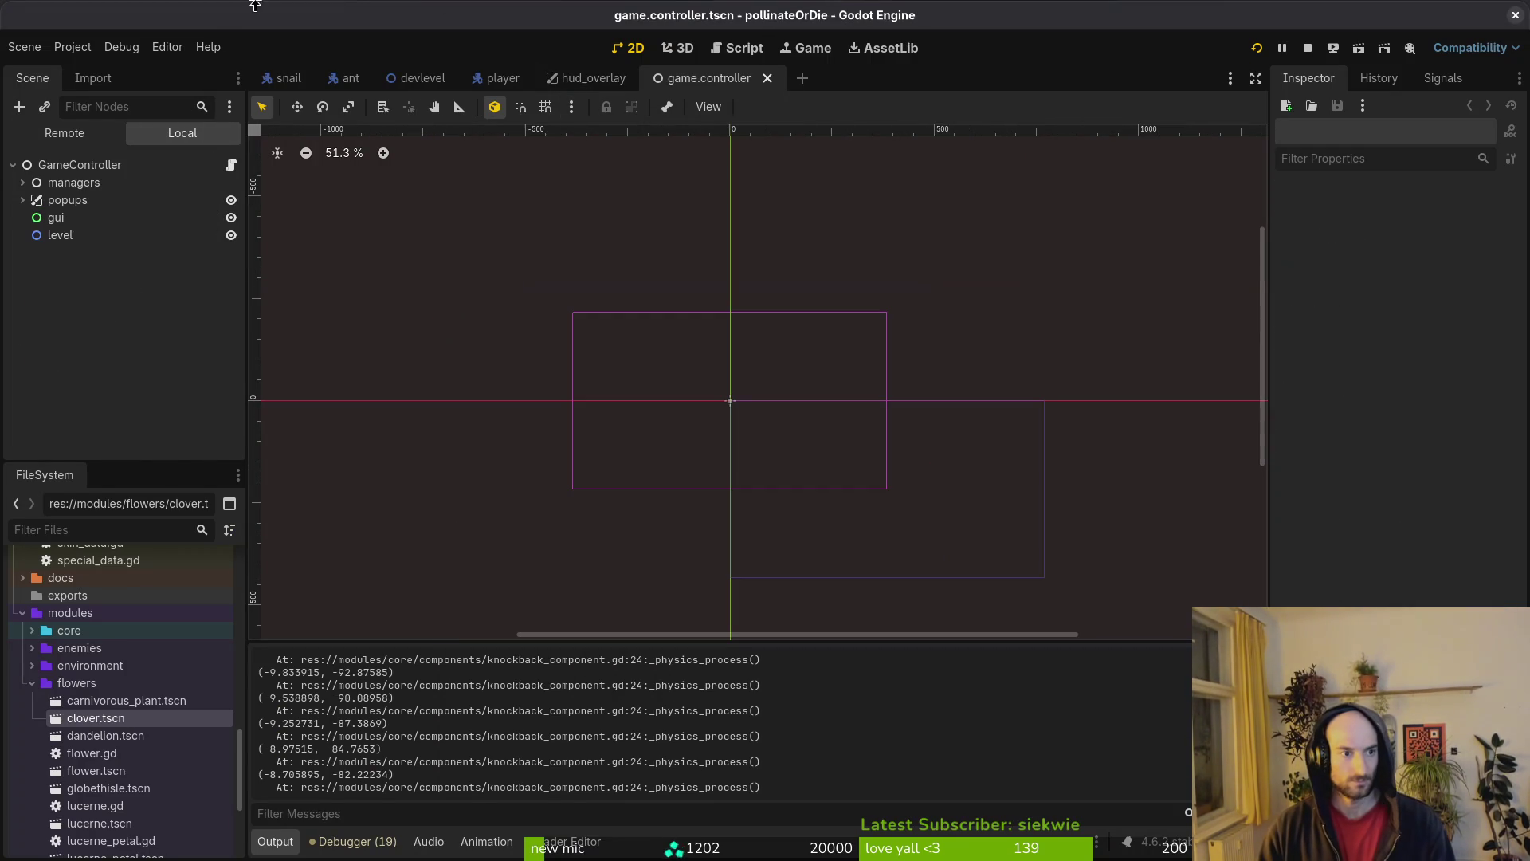
- Inspect buffManager's All Buffs entry 6 (maxhp1.tres, Modifier Type Hp), then stop the game
left_click(22, 183)
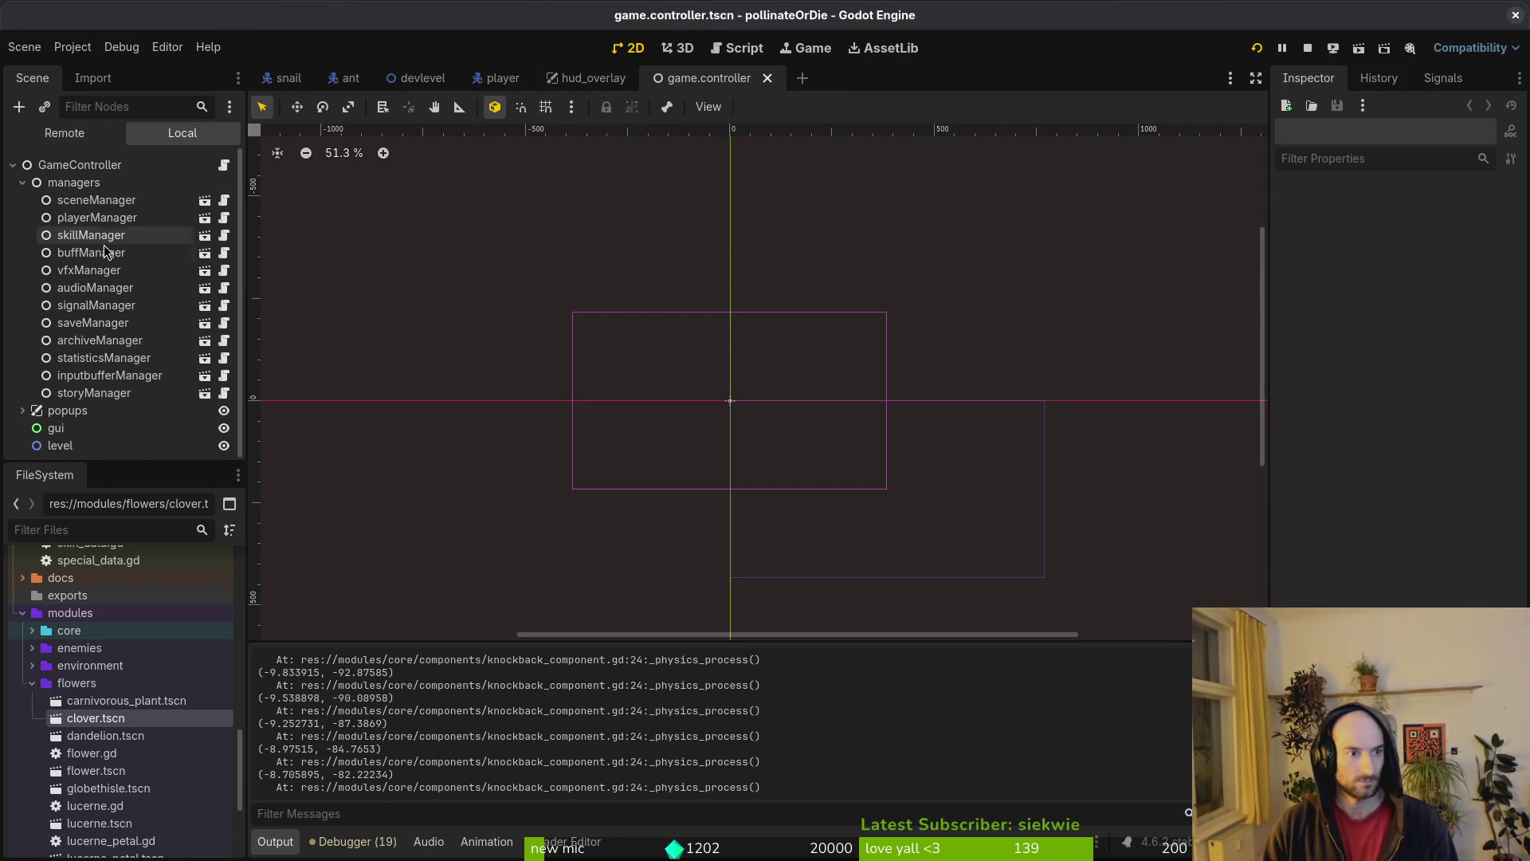
left_click(91, 253)
left_click(1466, 219)
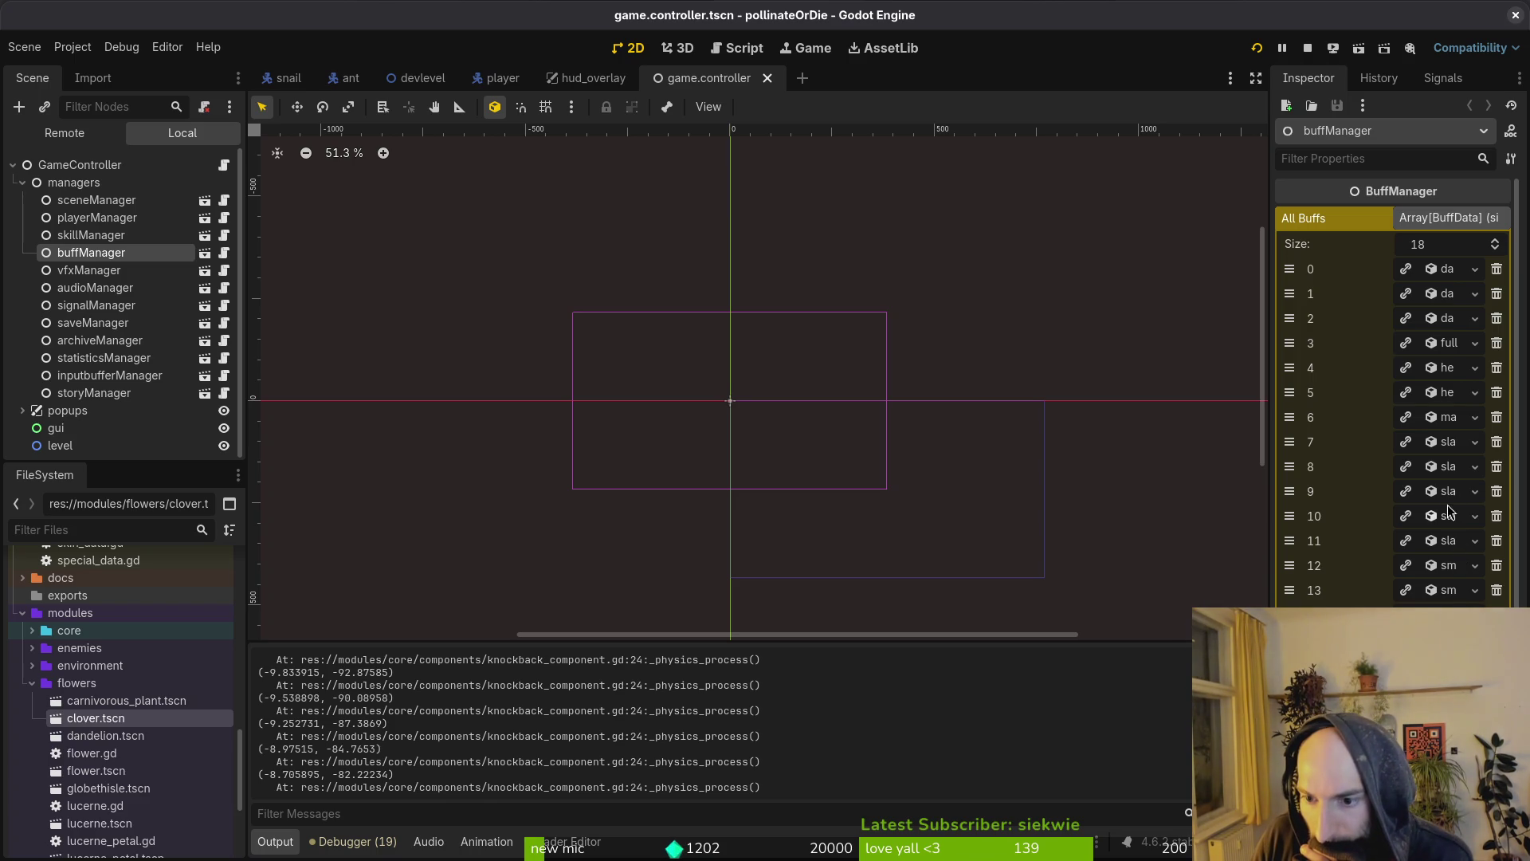
left_click(1452, 418)
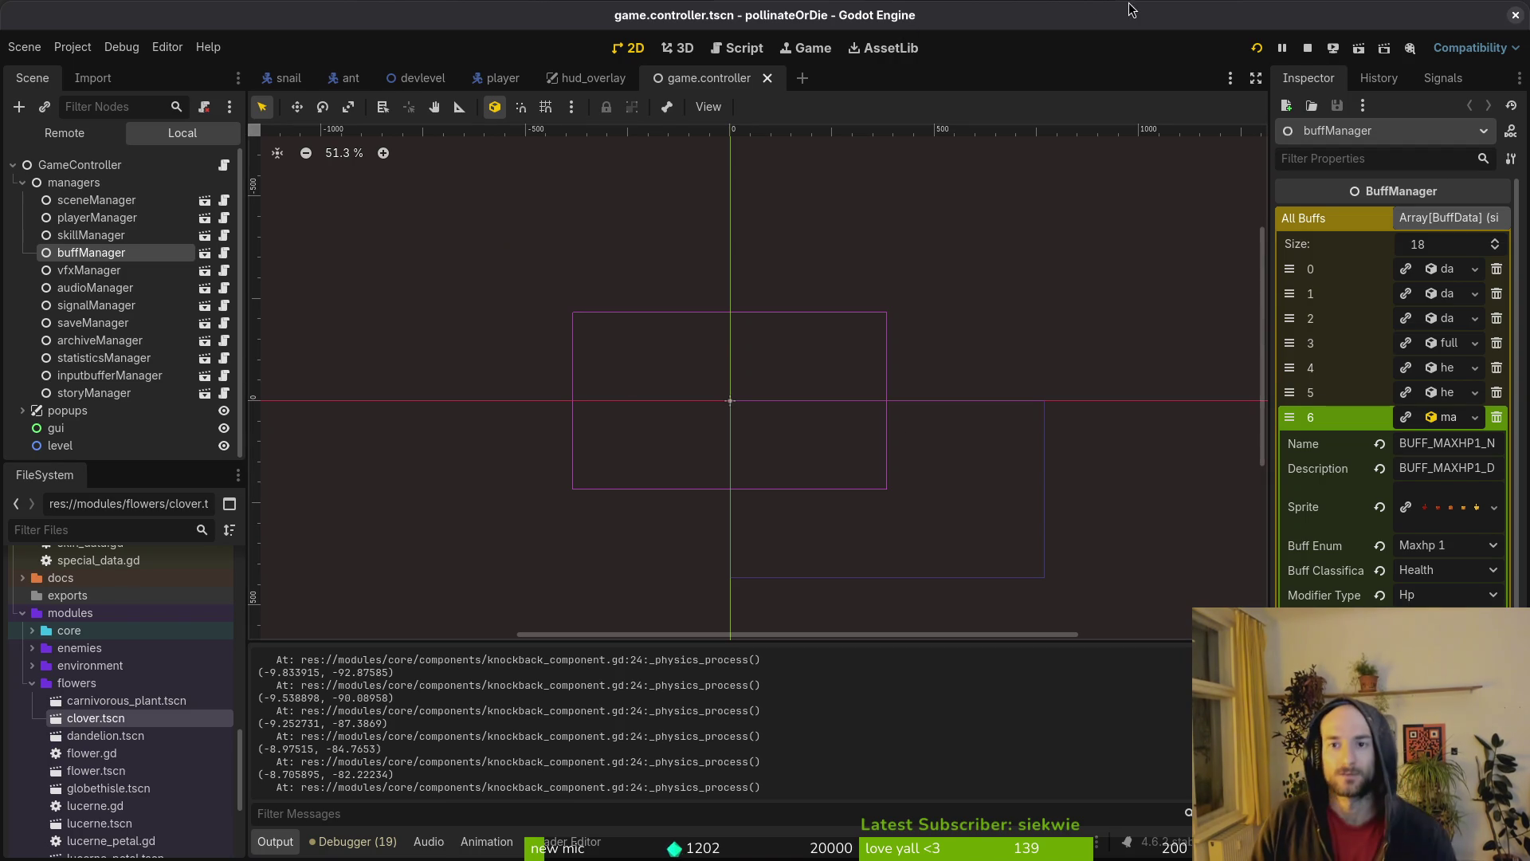
left_click(1307, 48)
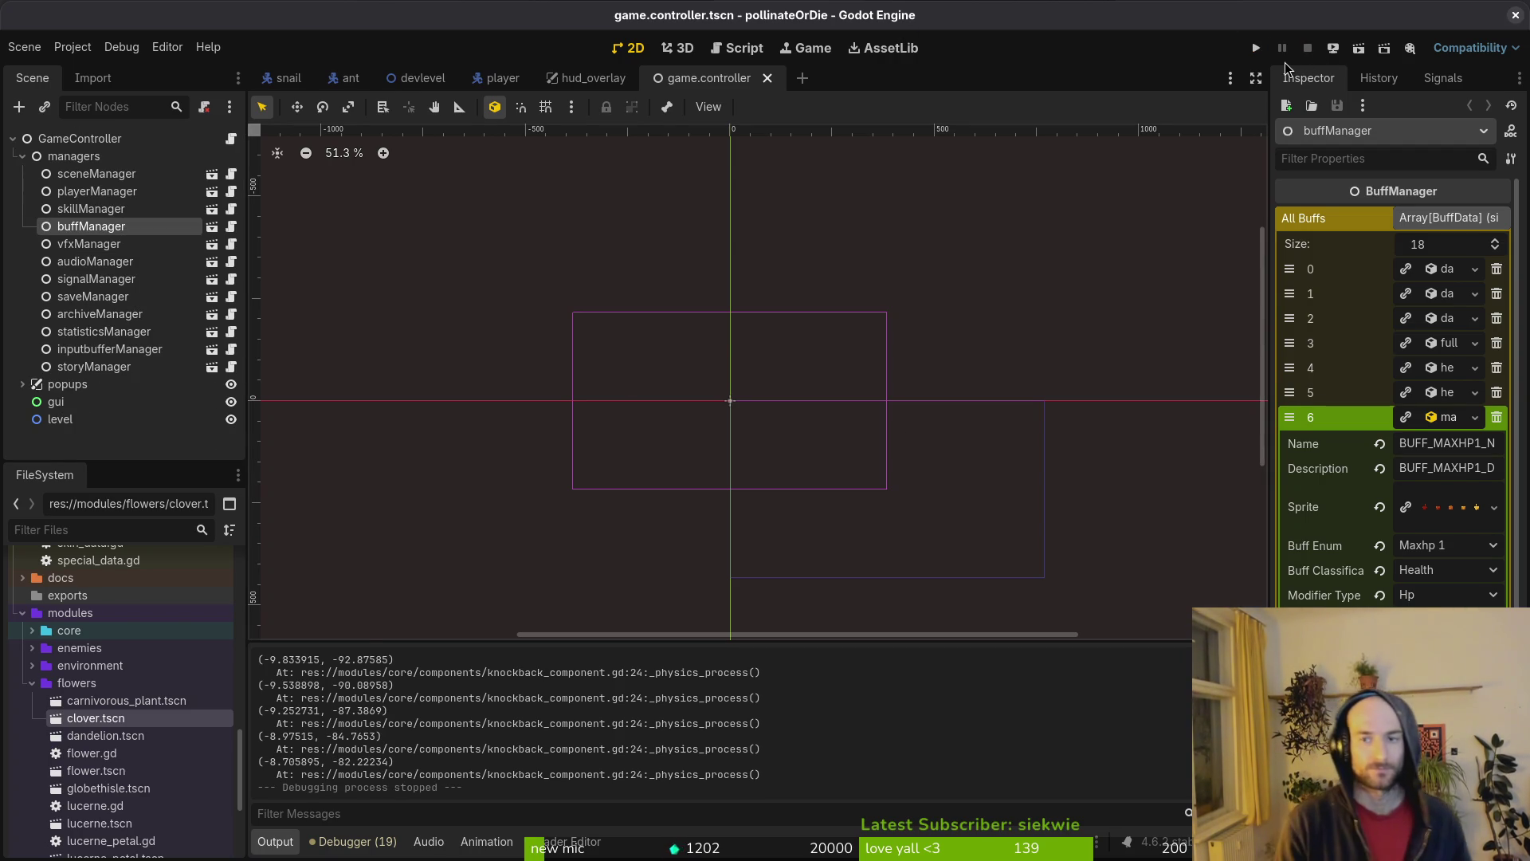
- Replay pollinateOrDie, collect the max-health +1 pickup near the cactus, then stop the game
key("F5")
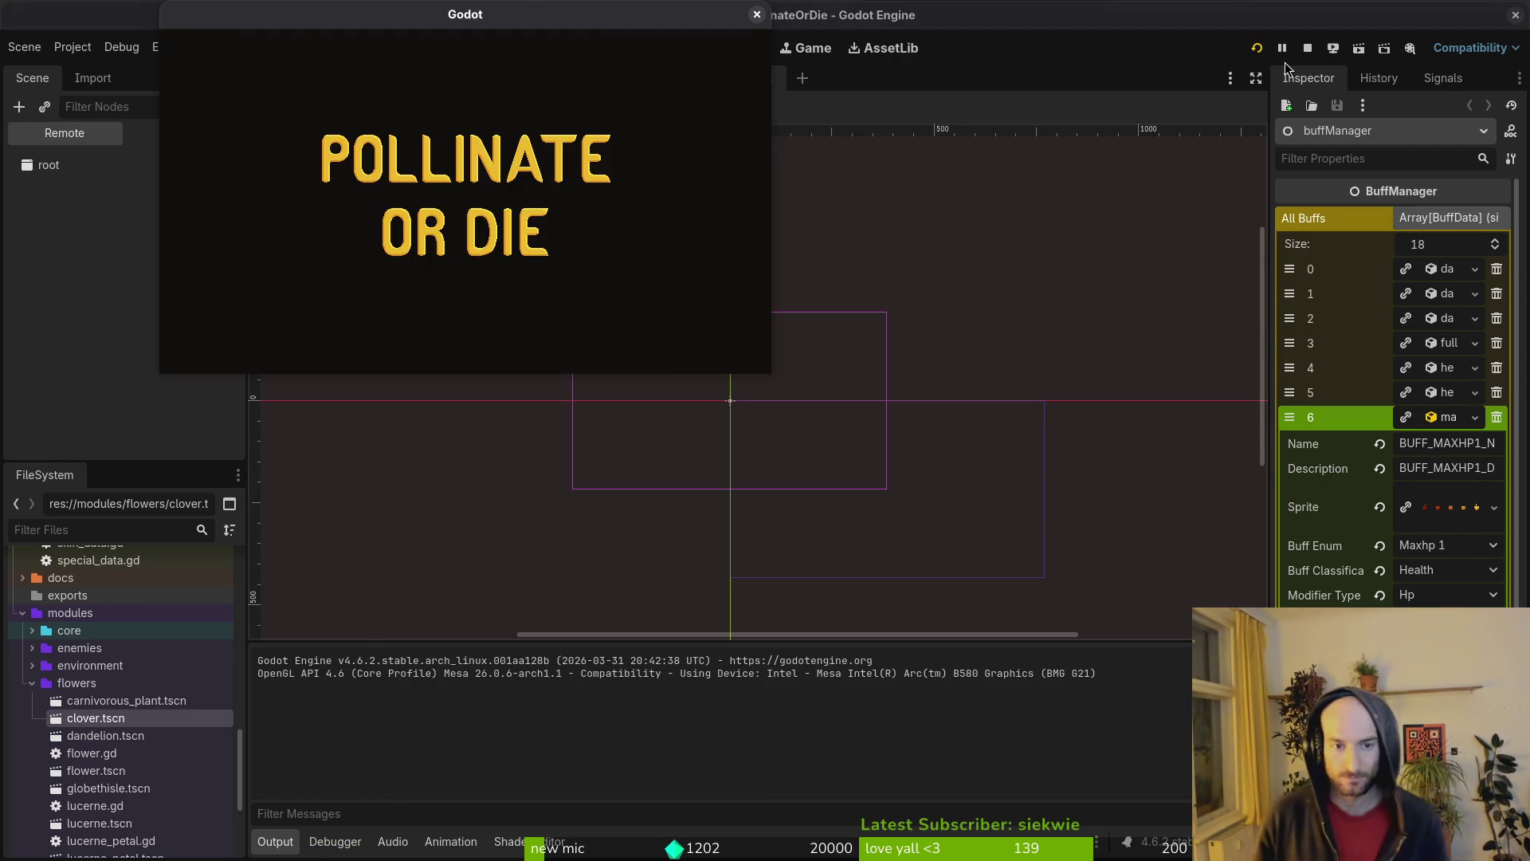
key("Return")
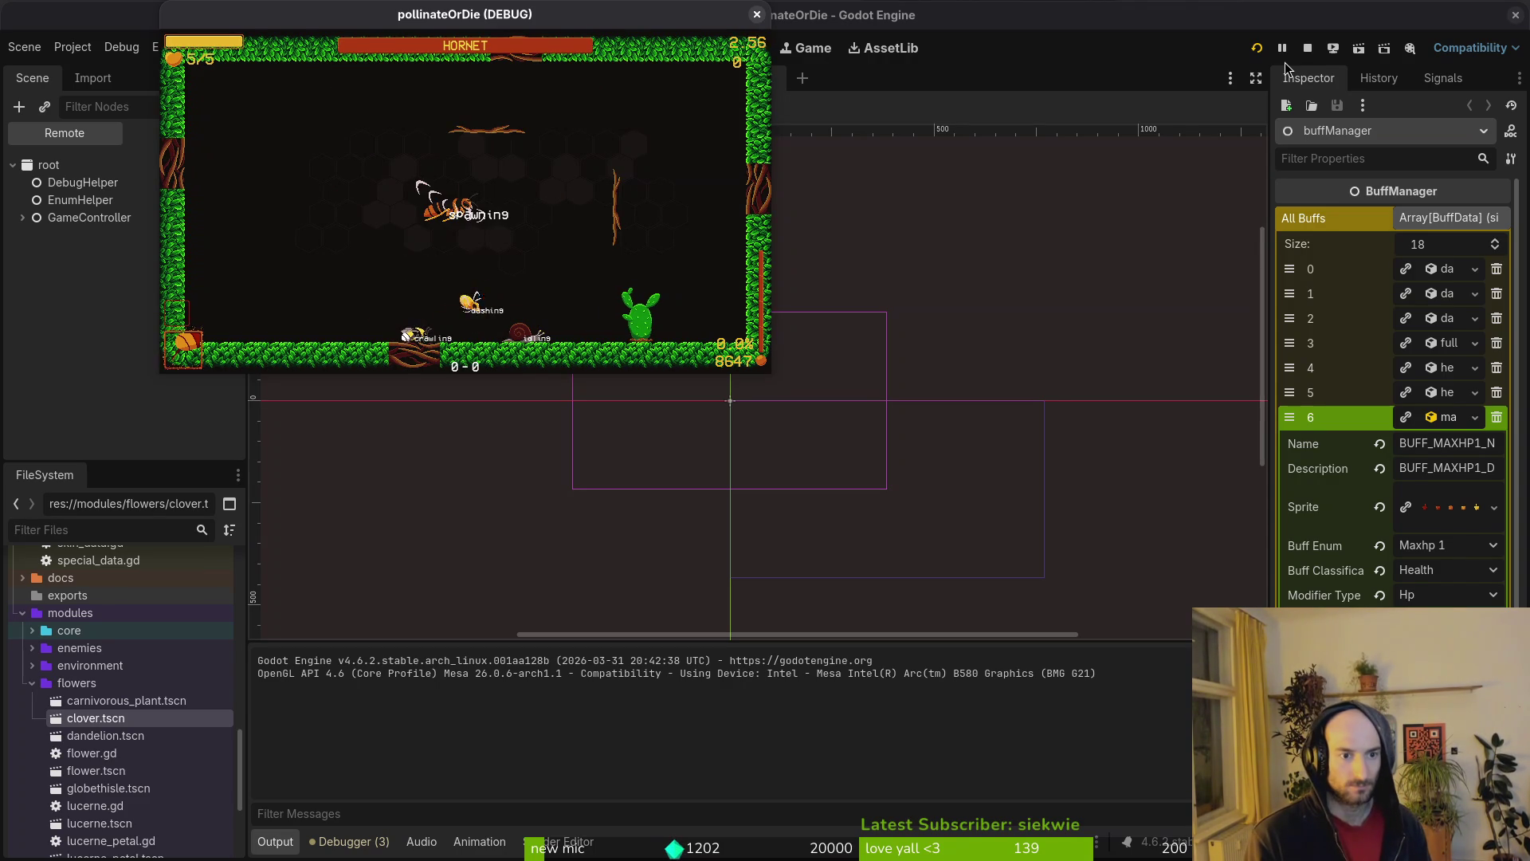
key("Right")
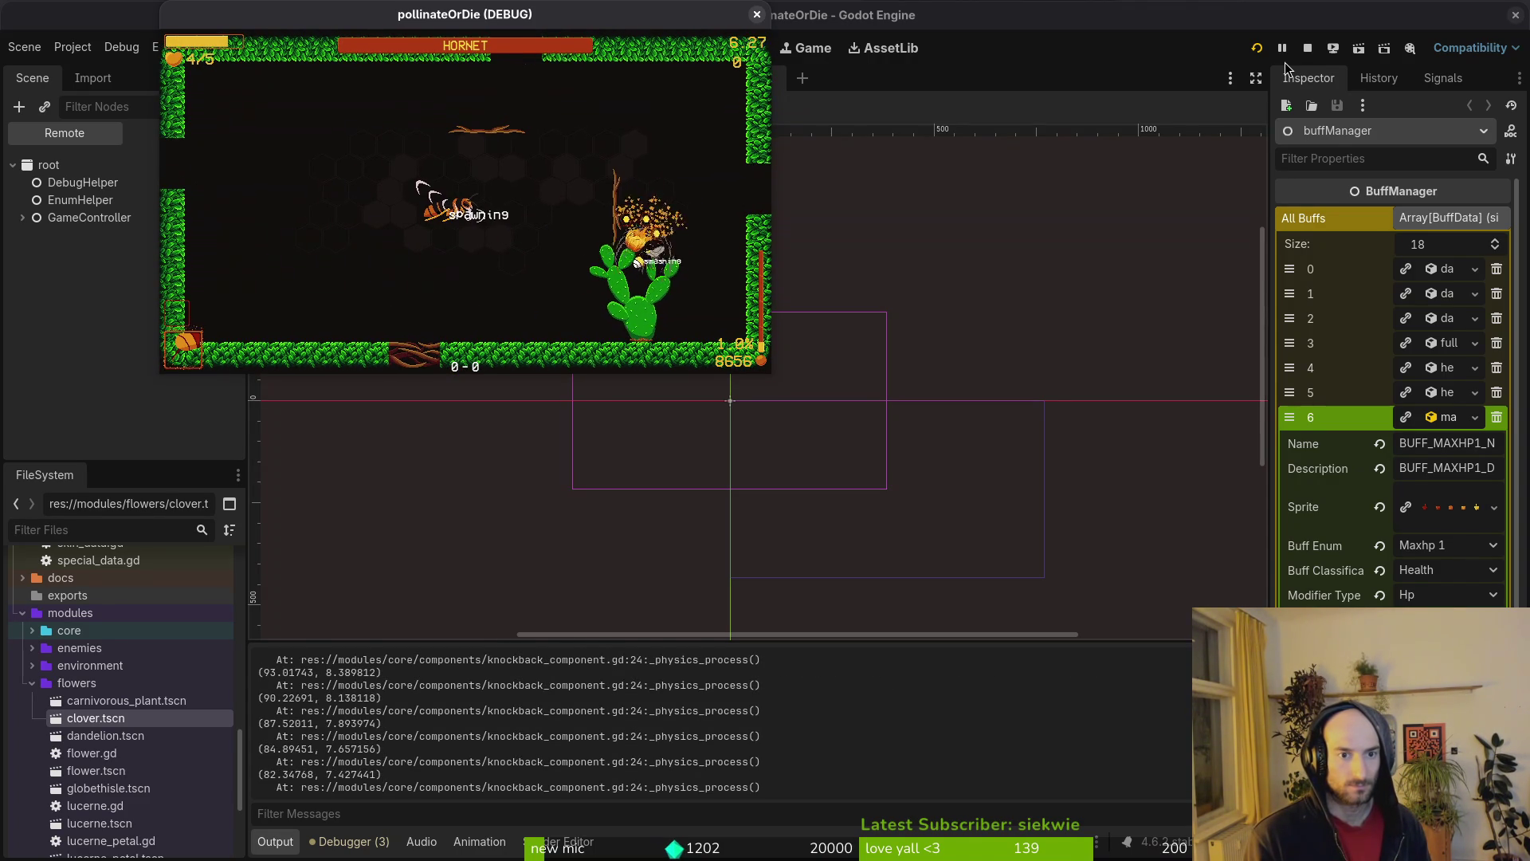
key("Right")
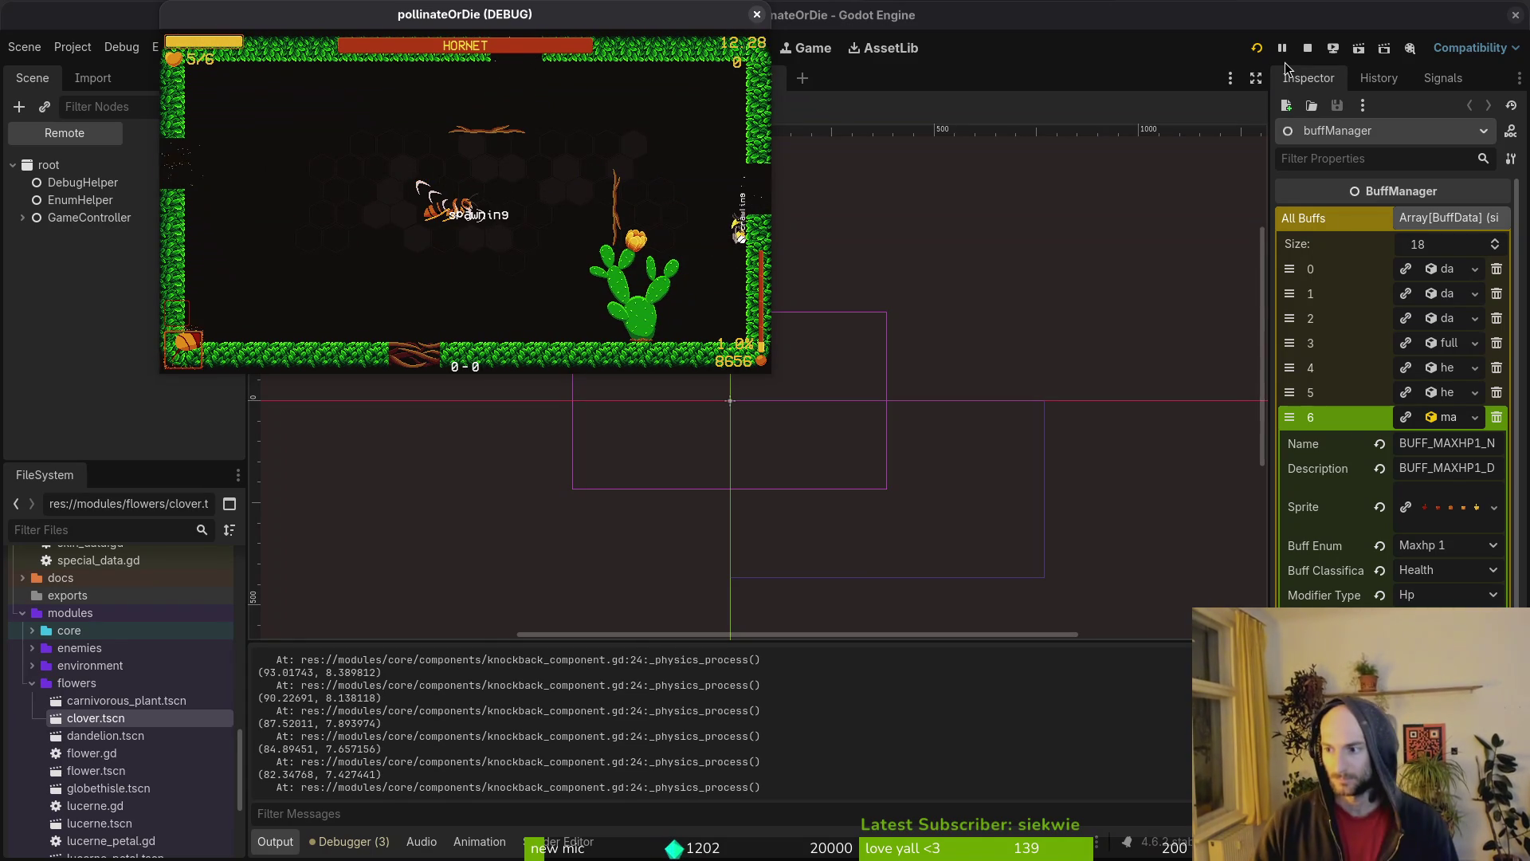
key("F8")
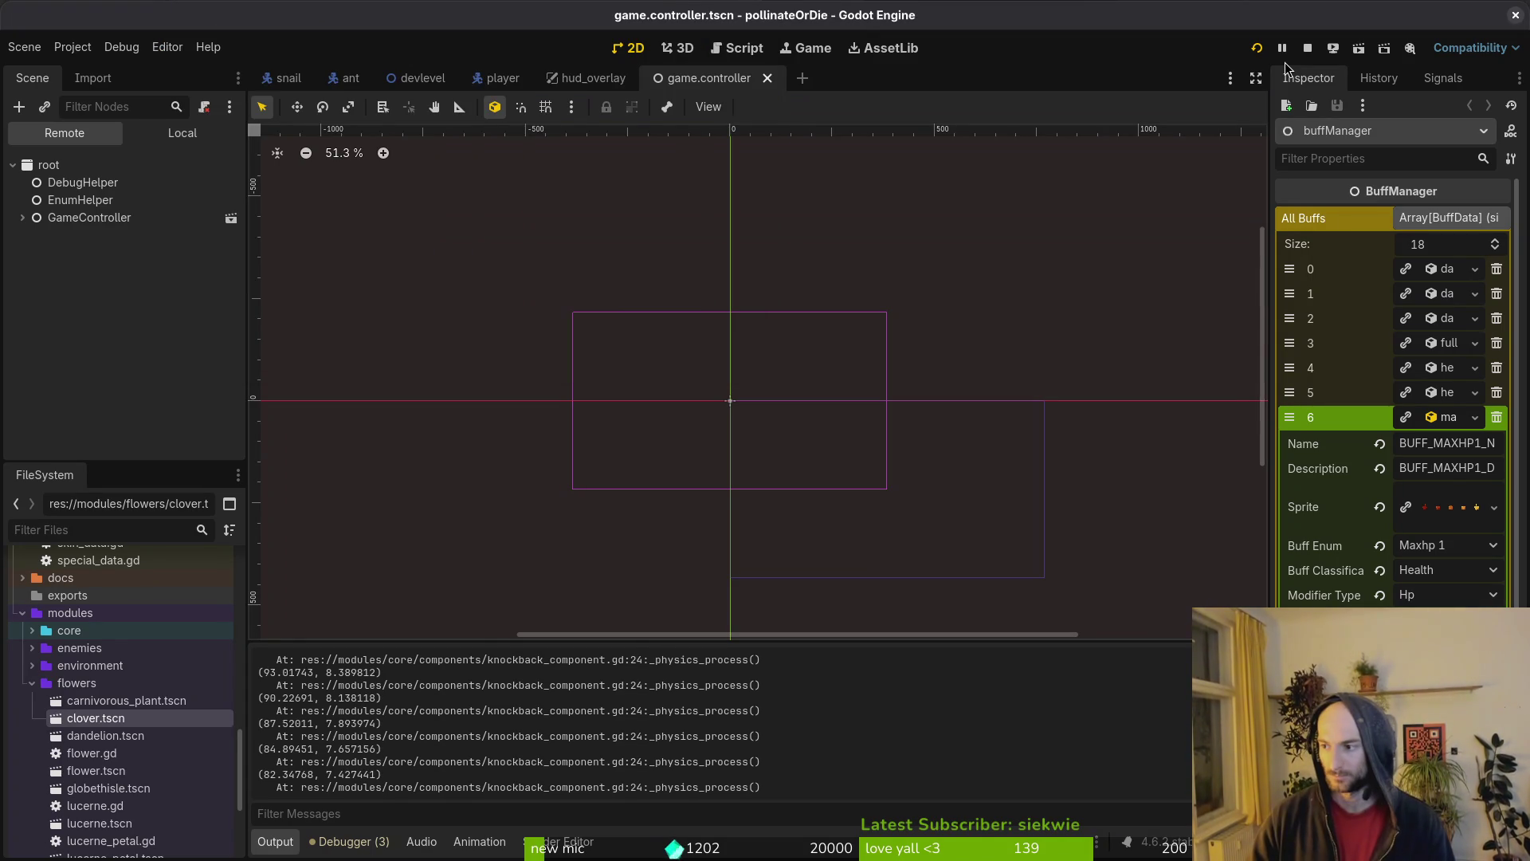
key("alt+Tab")
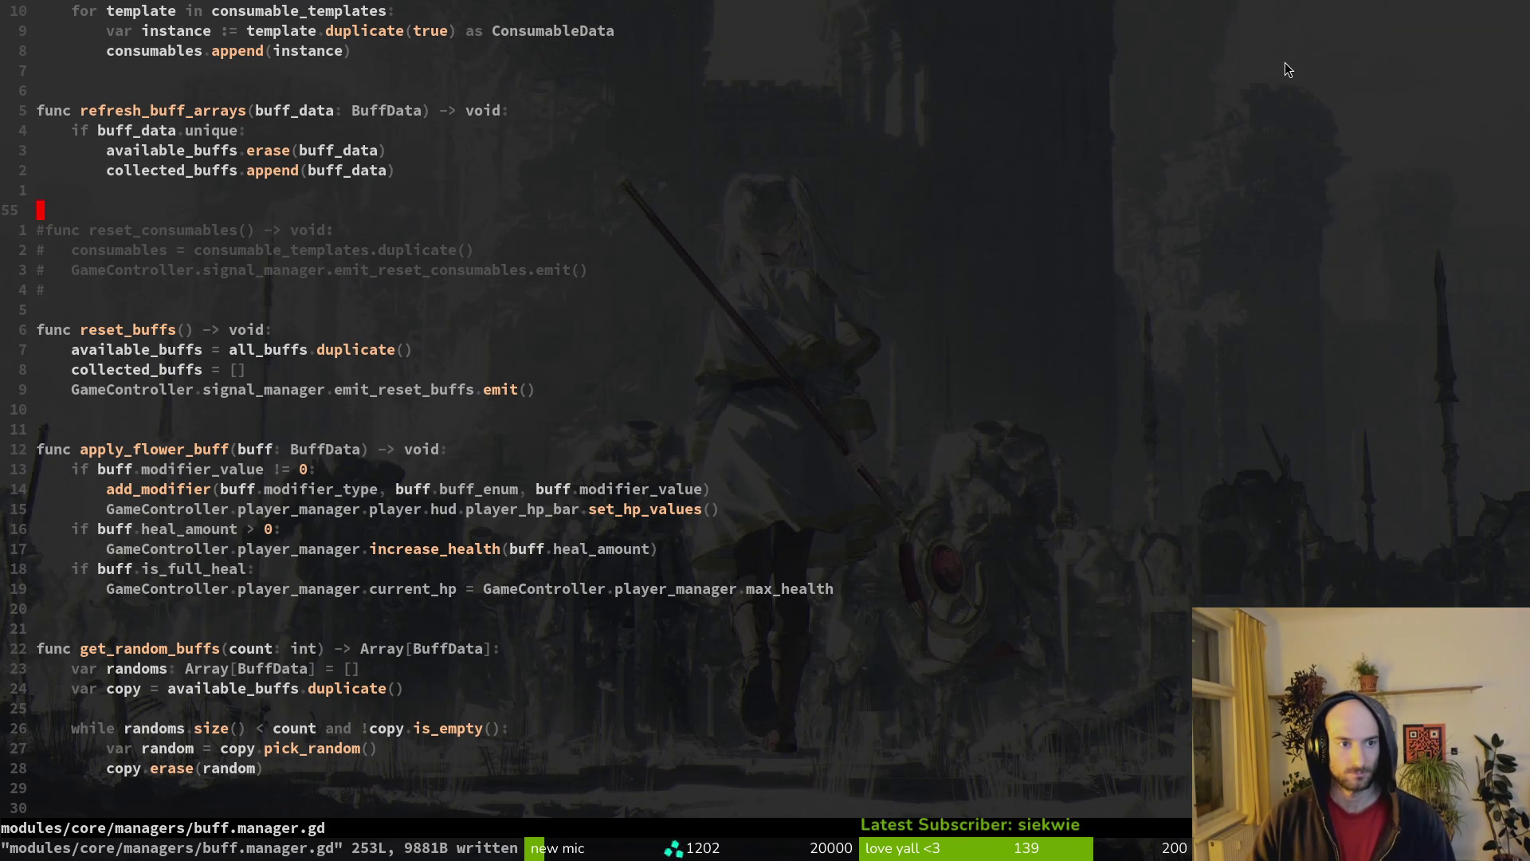
key("alt+Tab")
key("alt+Tab")
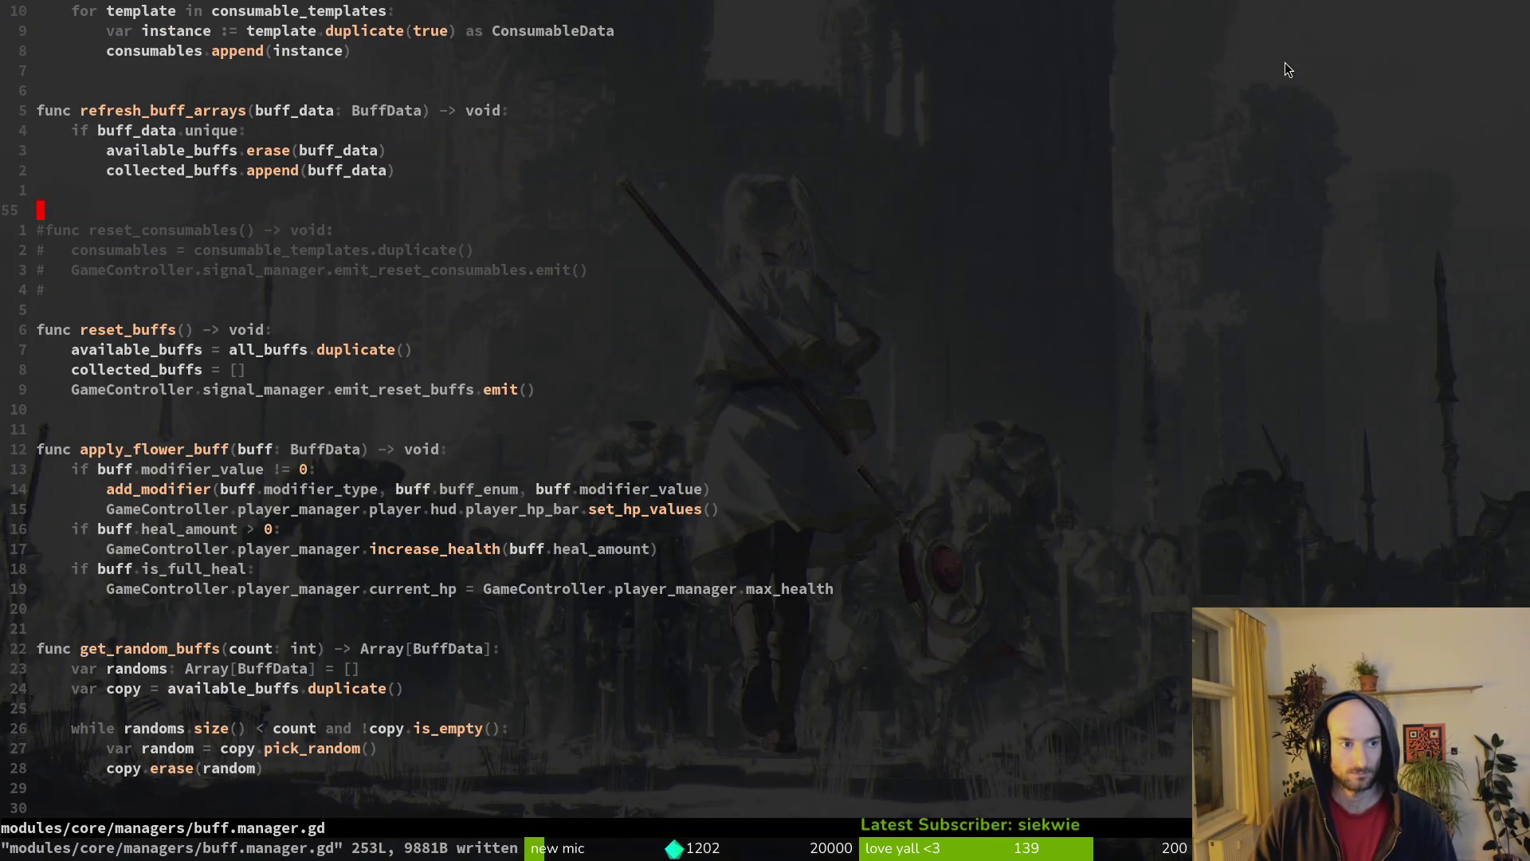
key("ctrl+u")
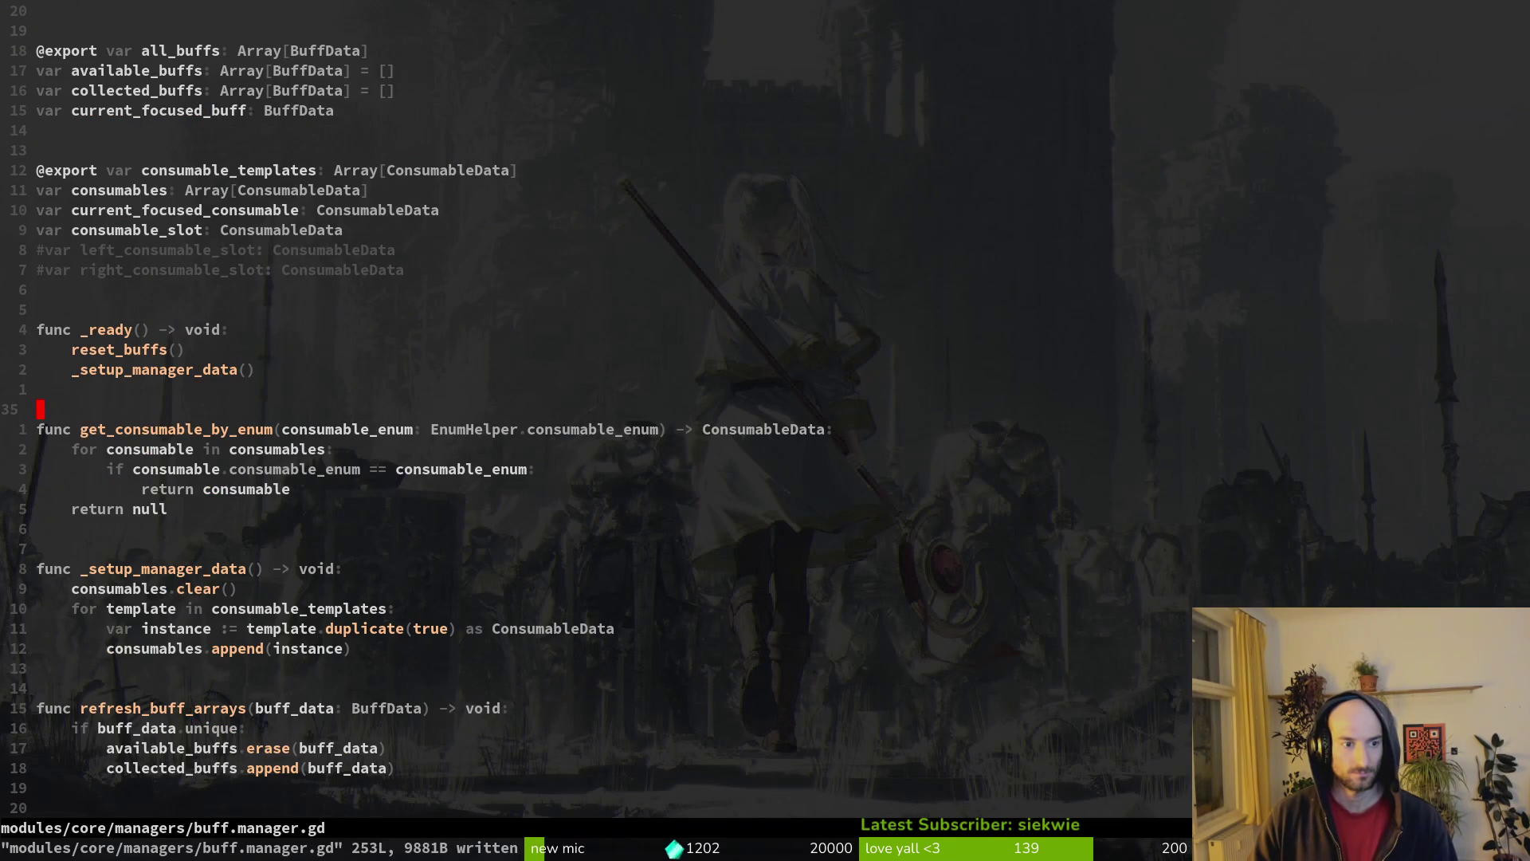
key("ctrl+d")
key("ctrl+d")
key("u")
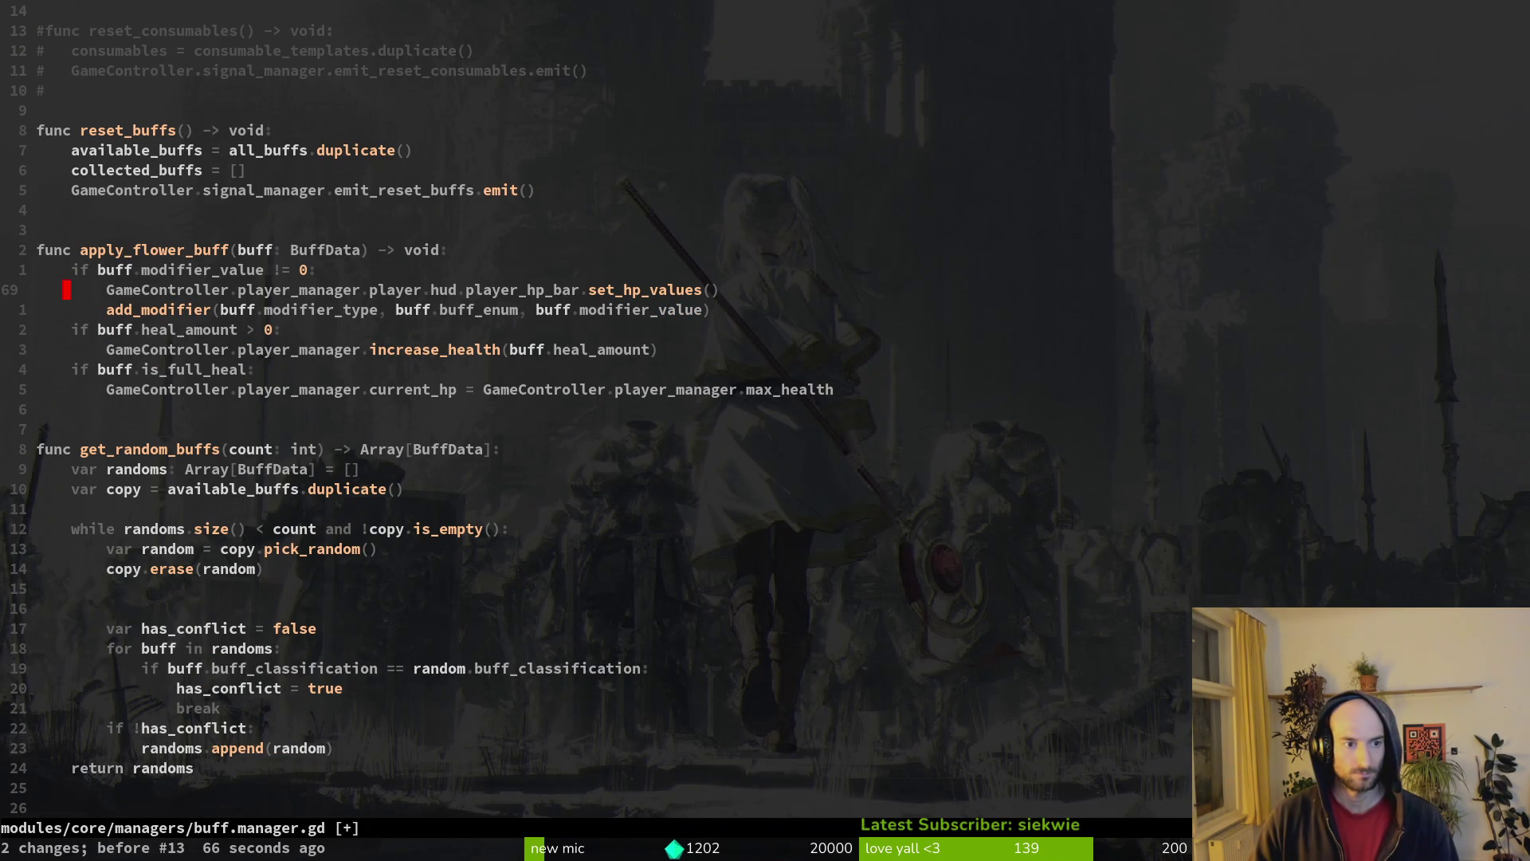
key("ctrl+r")
key("j")
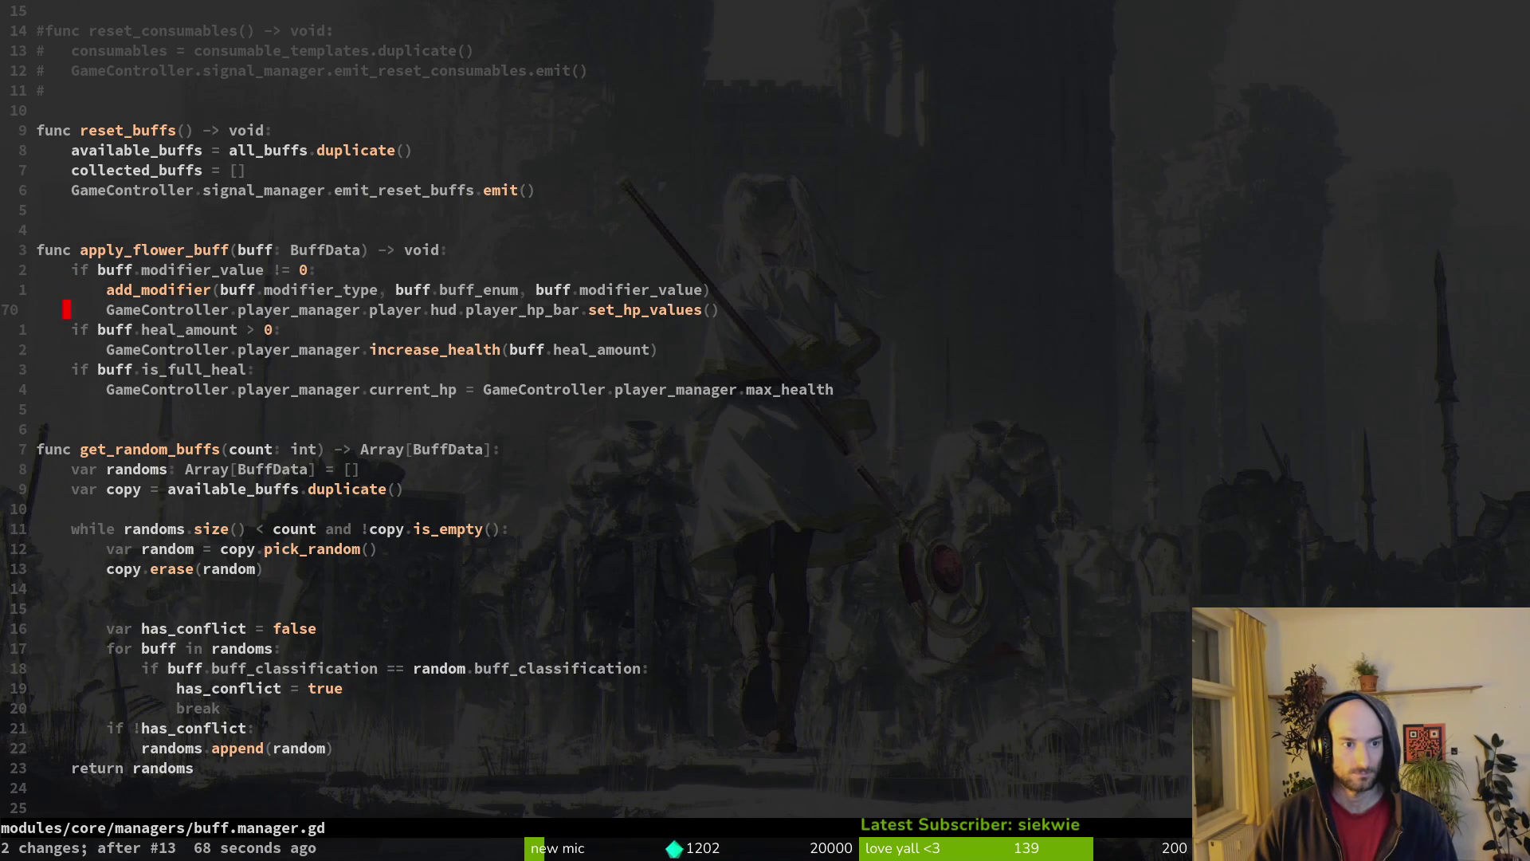
key("d")
key("d")
key("k")
key("shift+p")
type(":w")
key("Return")
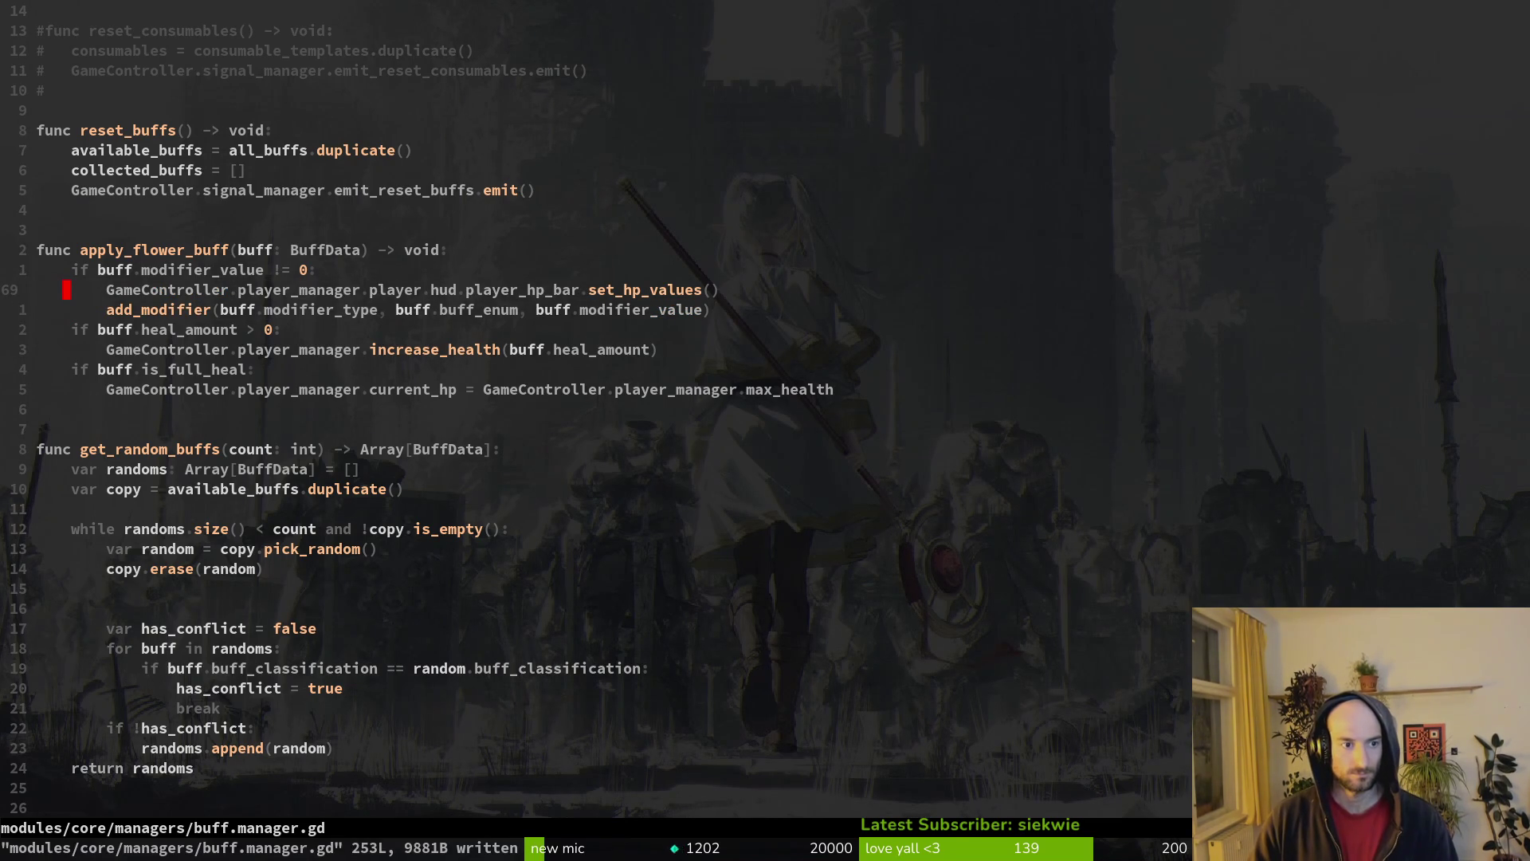
key("d")
key("d")
type(":w")
key("Return")
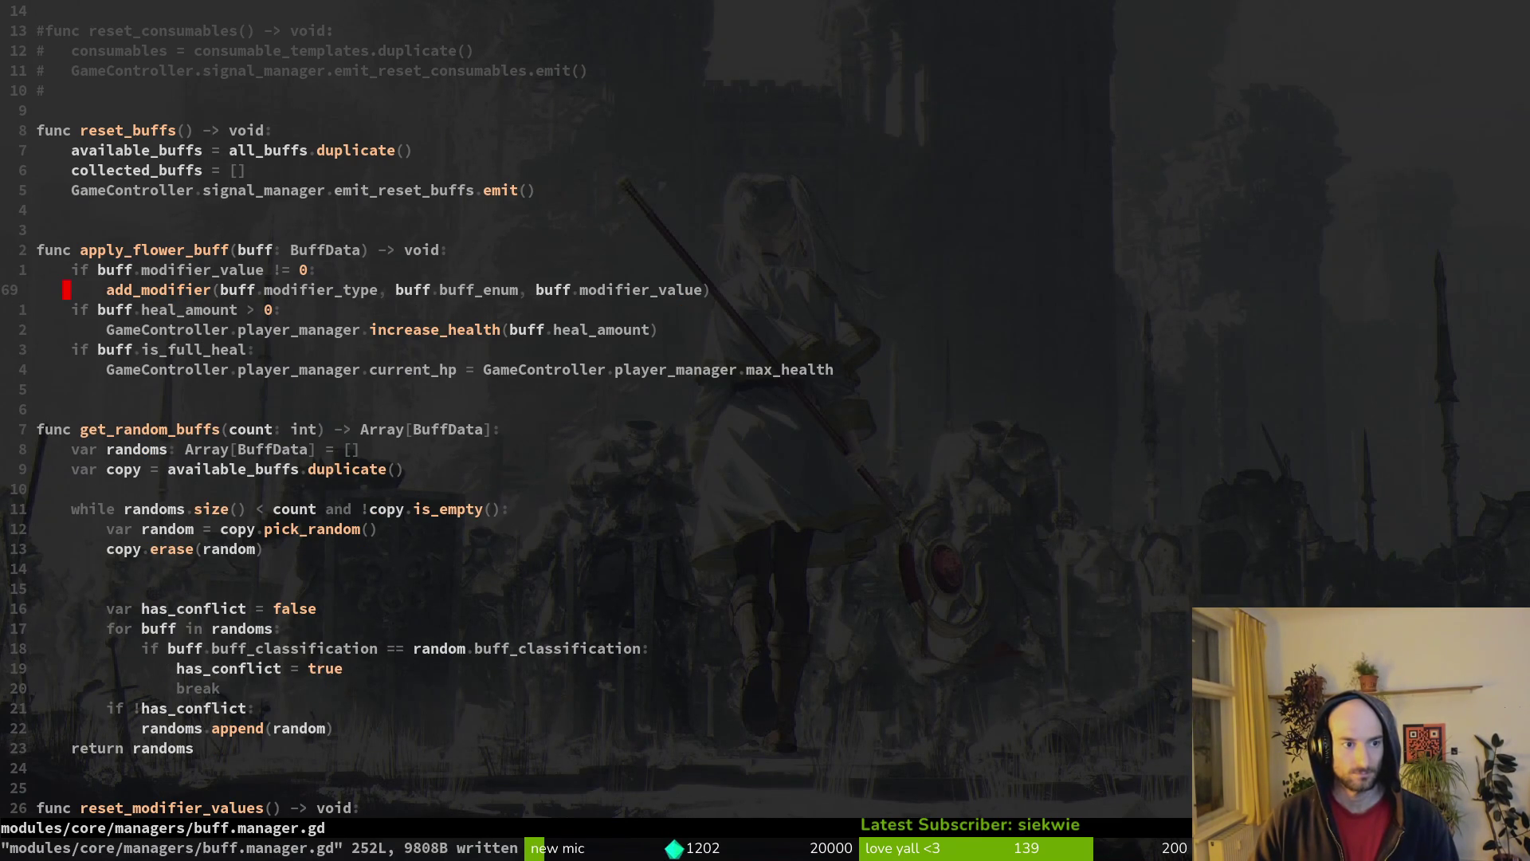
key("ctrl+d")
key("ctrl+d")
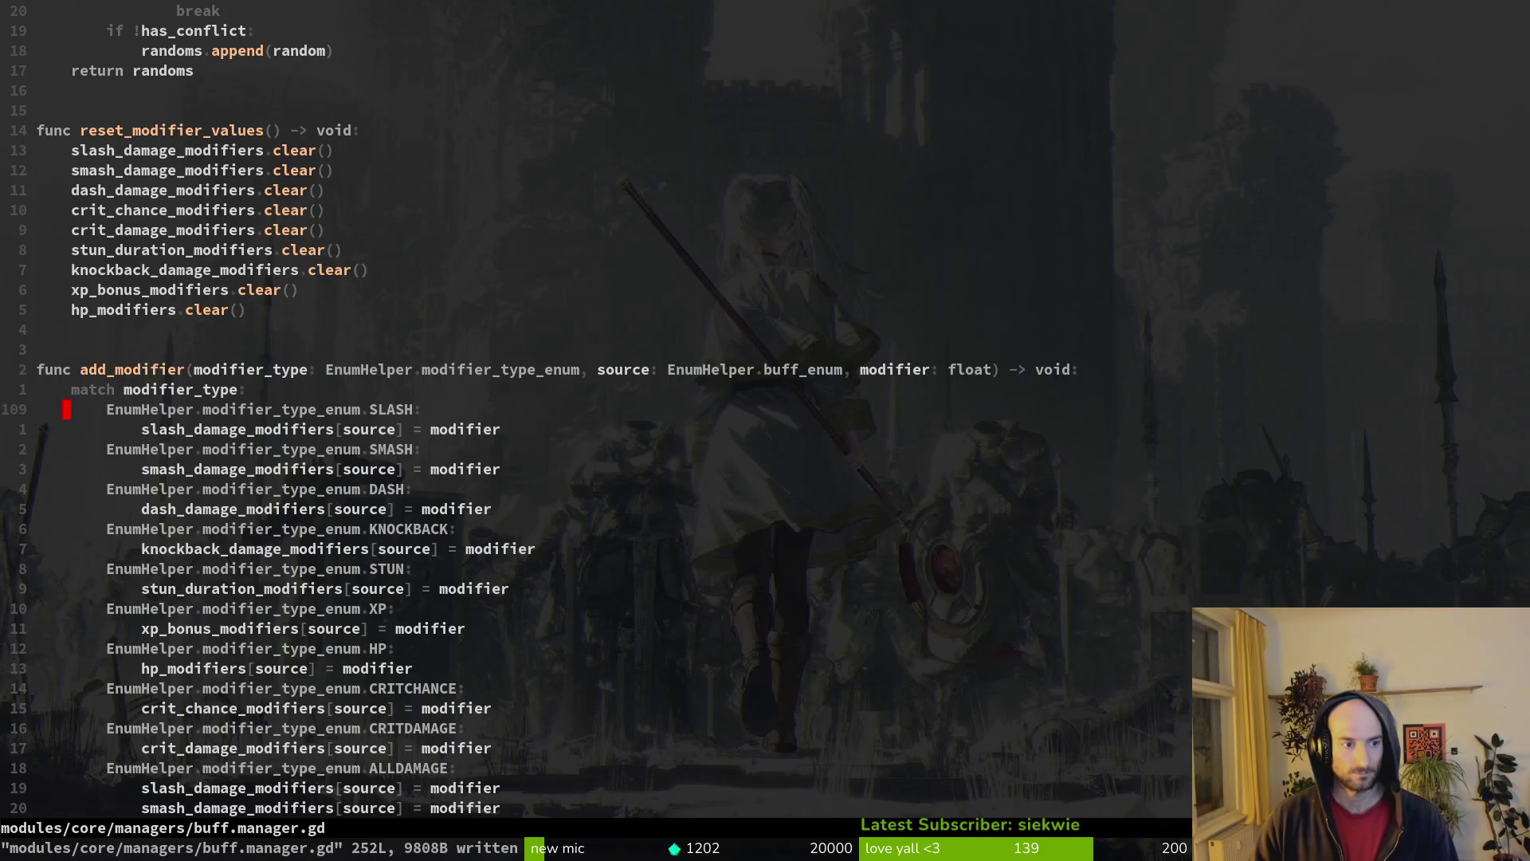
key("ctrl+d")
key("ctrl+u")
key("ctrl+d")
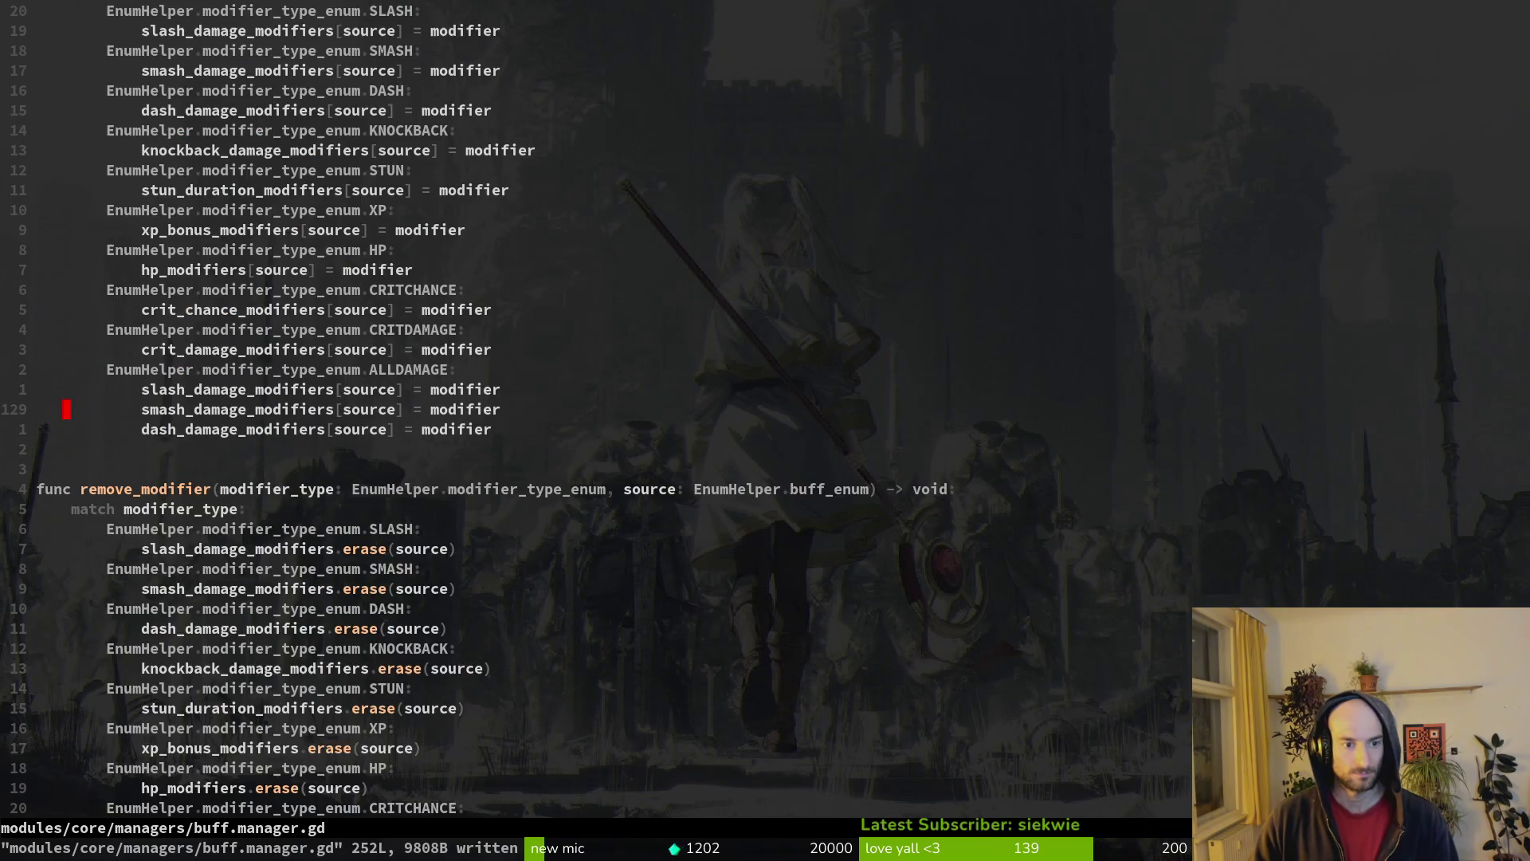
key("ctrl+d")
key("ctrl+d")
key("ctrl+u")
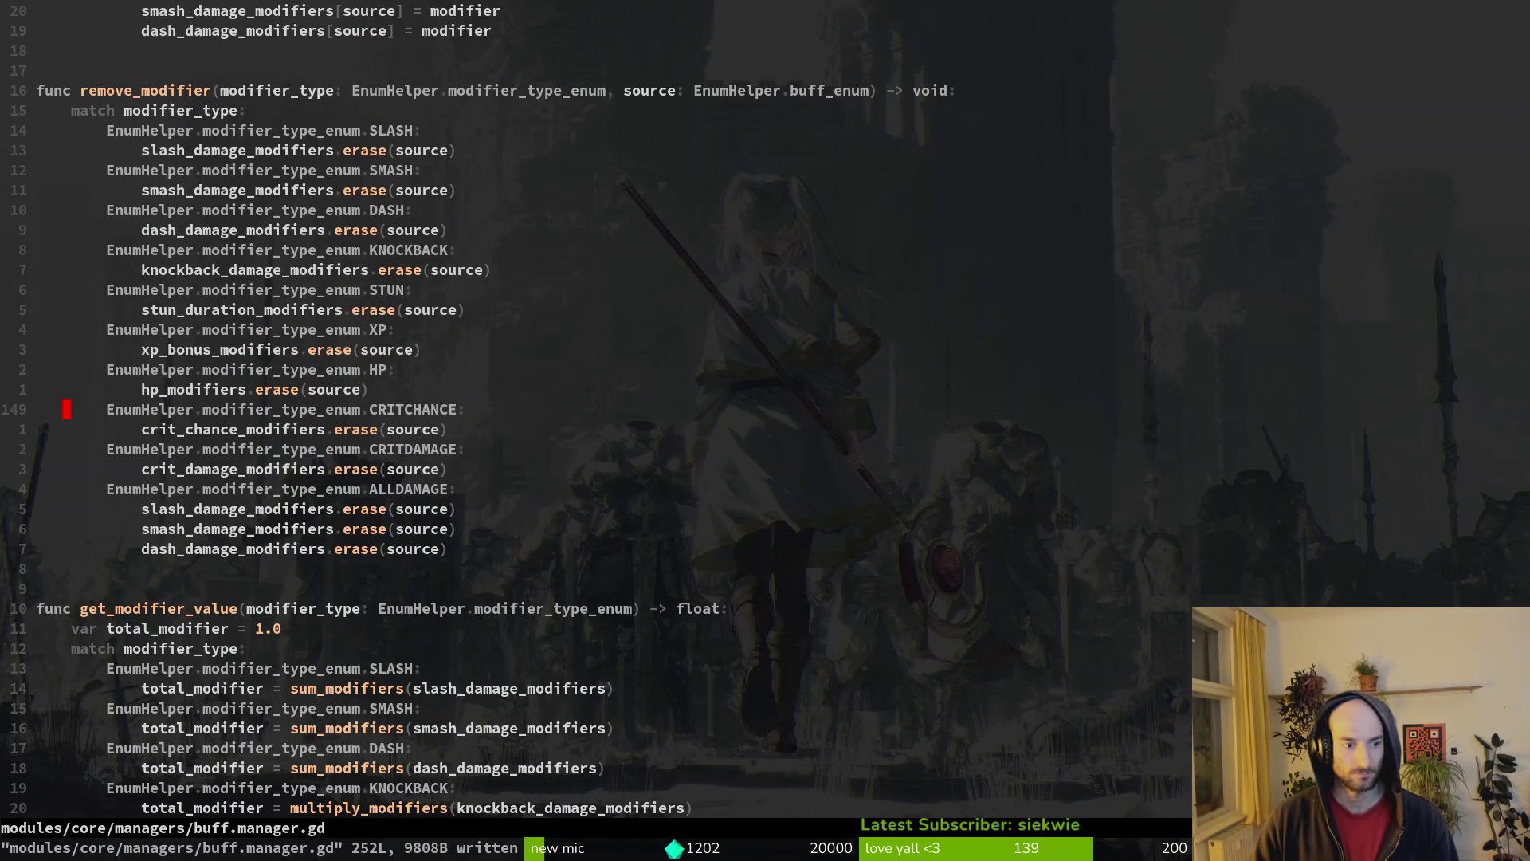
key("ctrl+u")
key("ctrl+u")
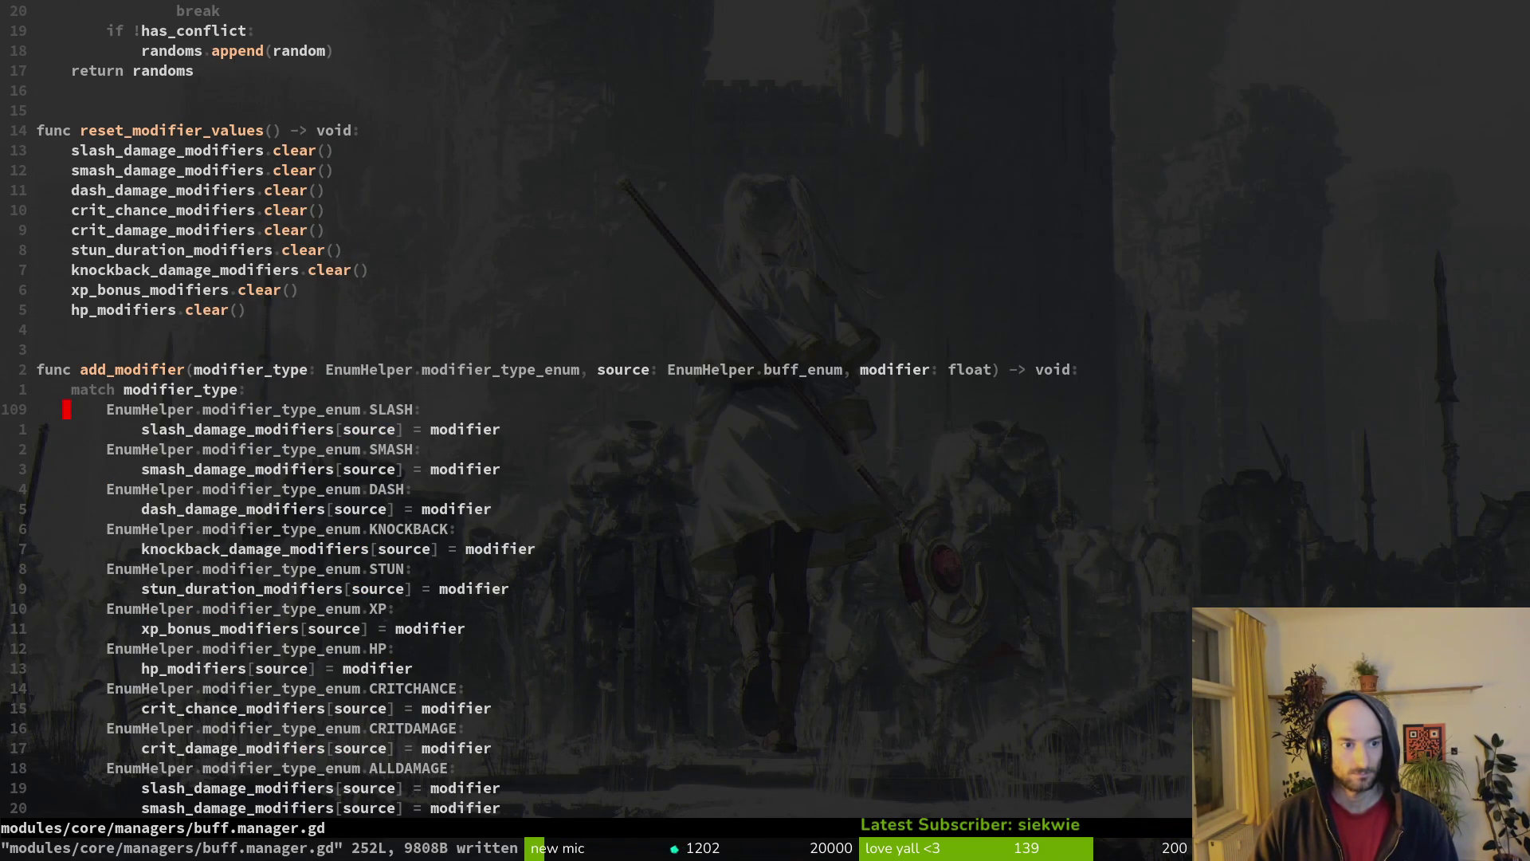
key("u")
key("shift+v")
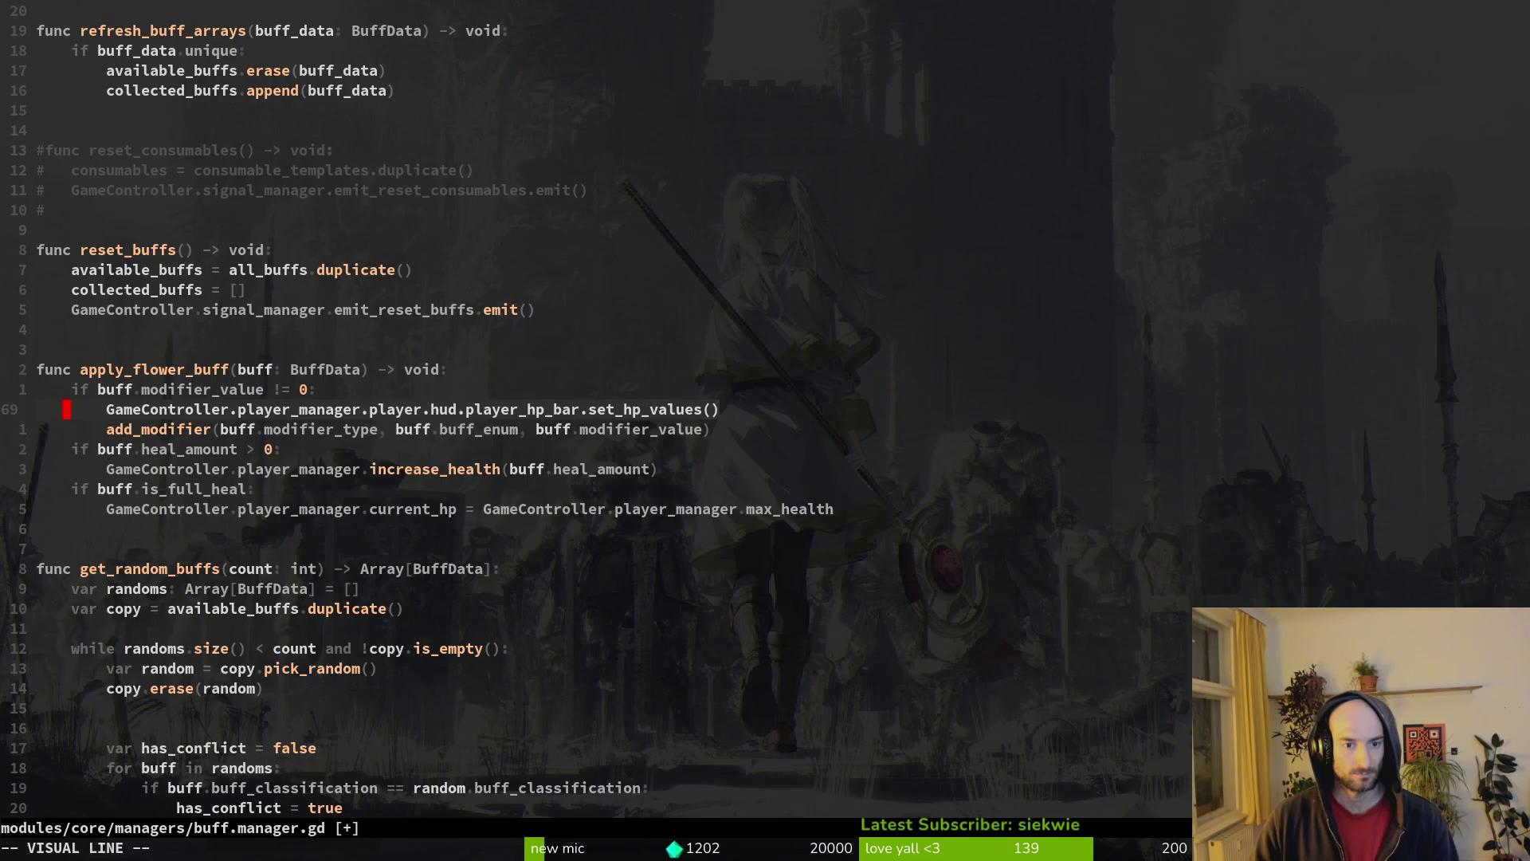
type("d:w")
key("Return")
key("ctrl+d")
key("ctrl+d")
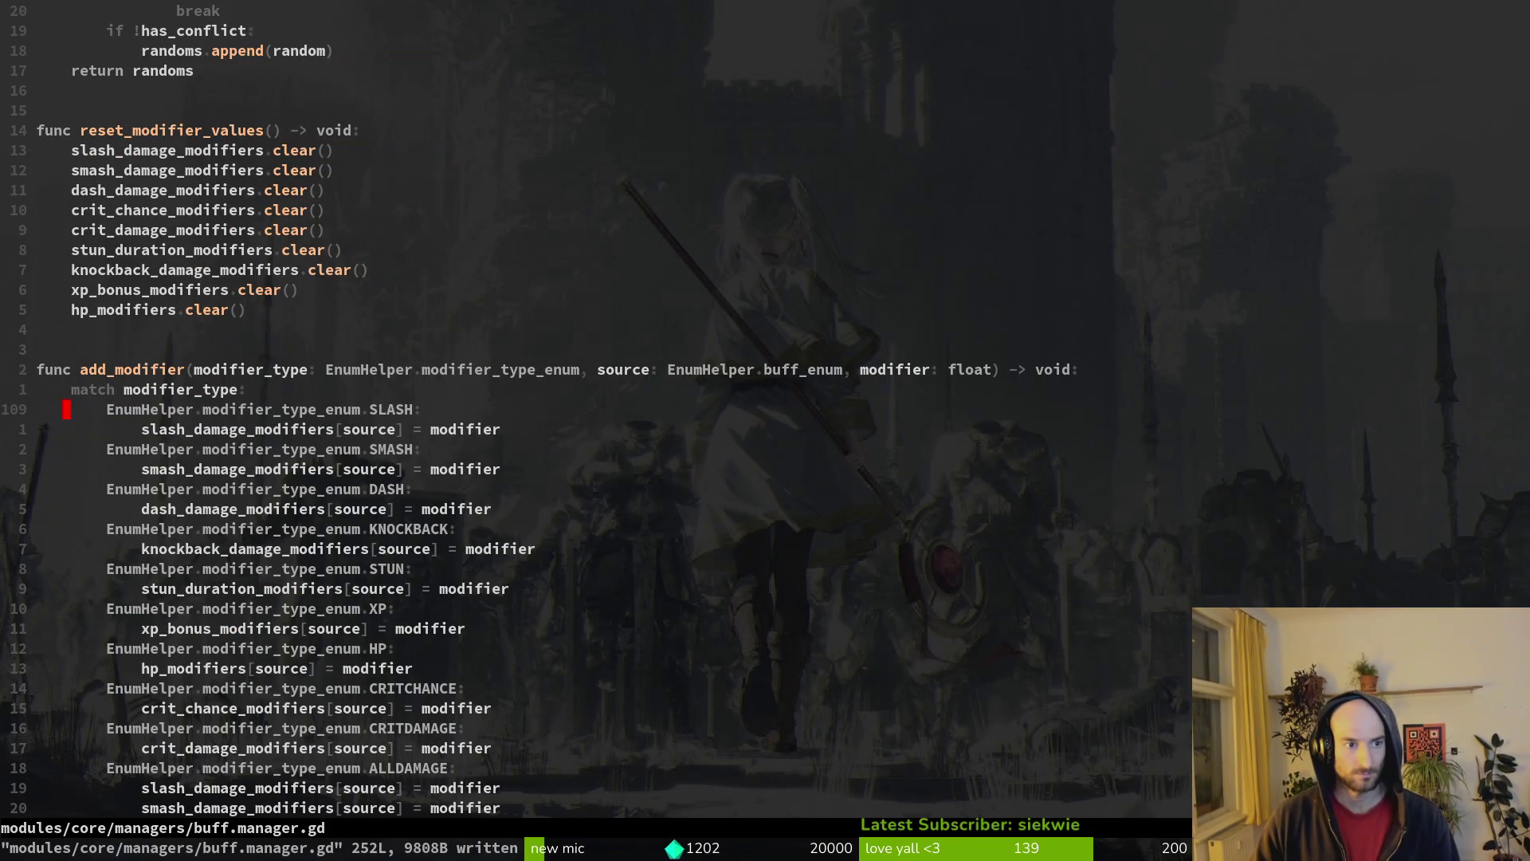
key("ctrl+d")
key("k")
key("k")
key("k")
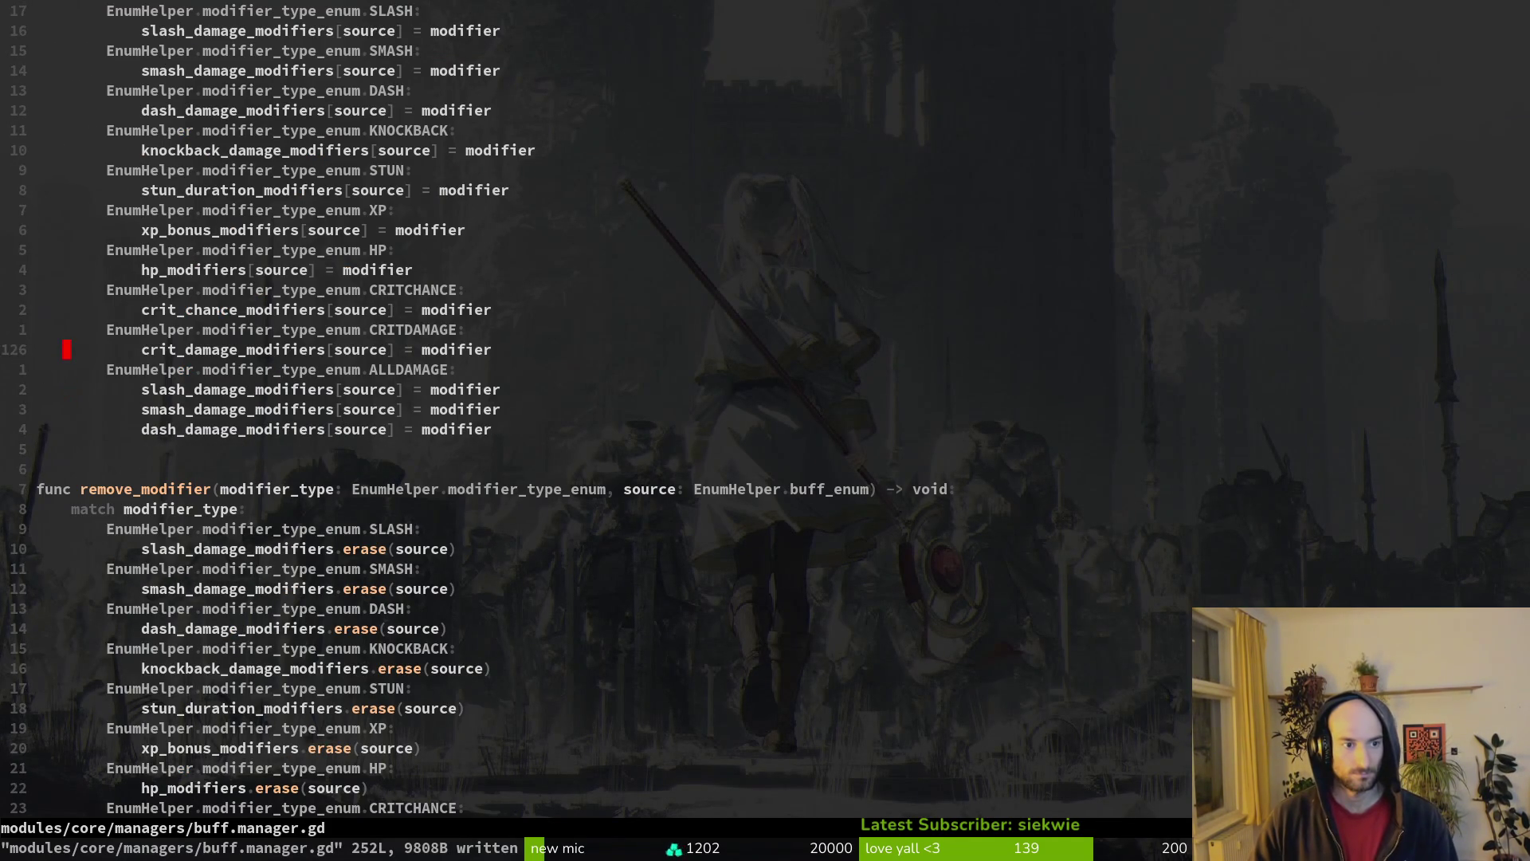
key("2")
key("0")
key("k")
key("ctrl+u")
key("ctrl+u")
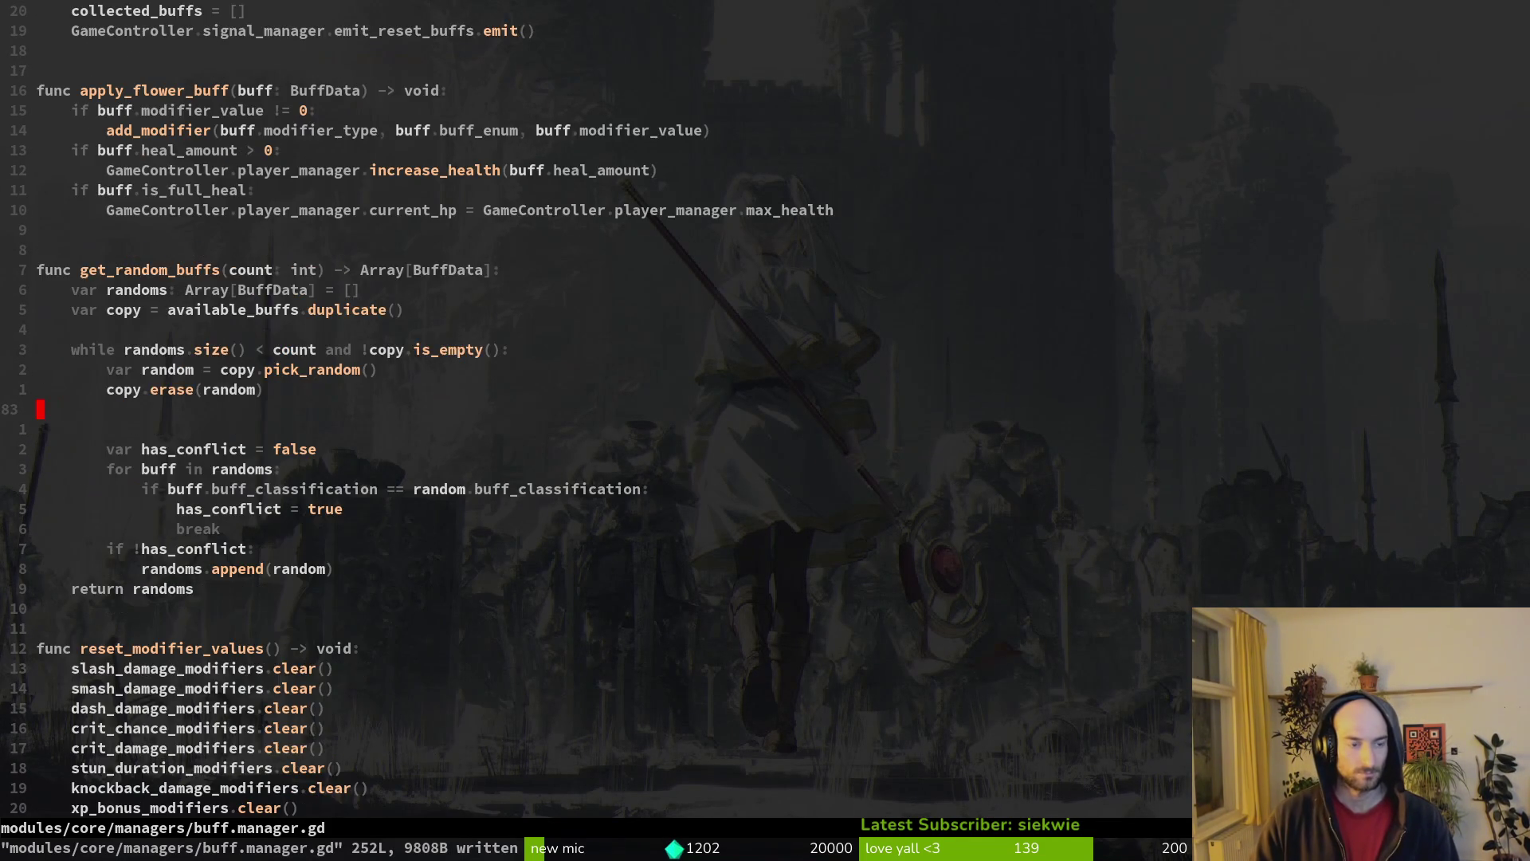
key("ctrl+u")
key("ctrl+u")
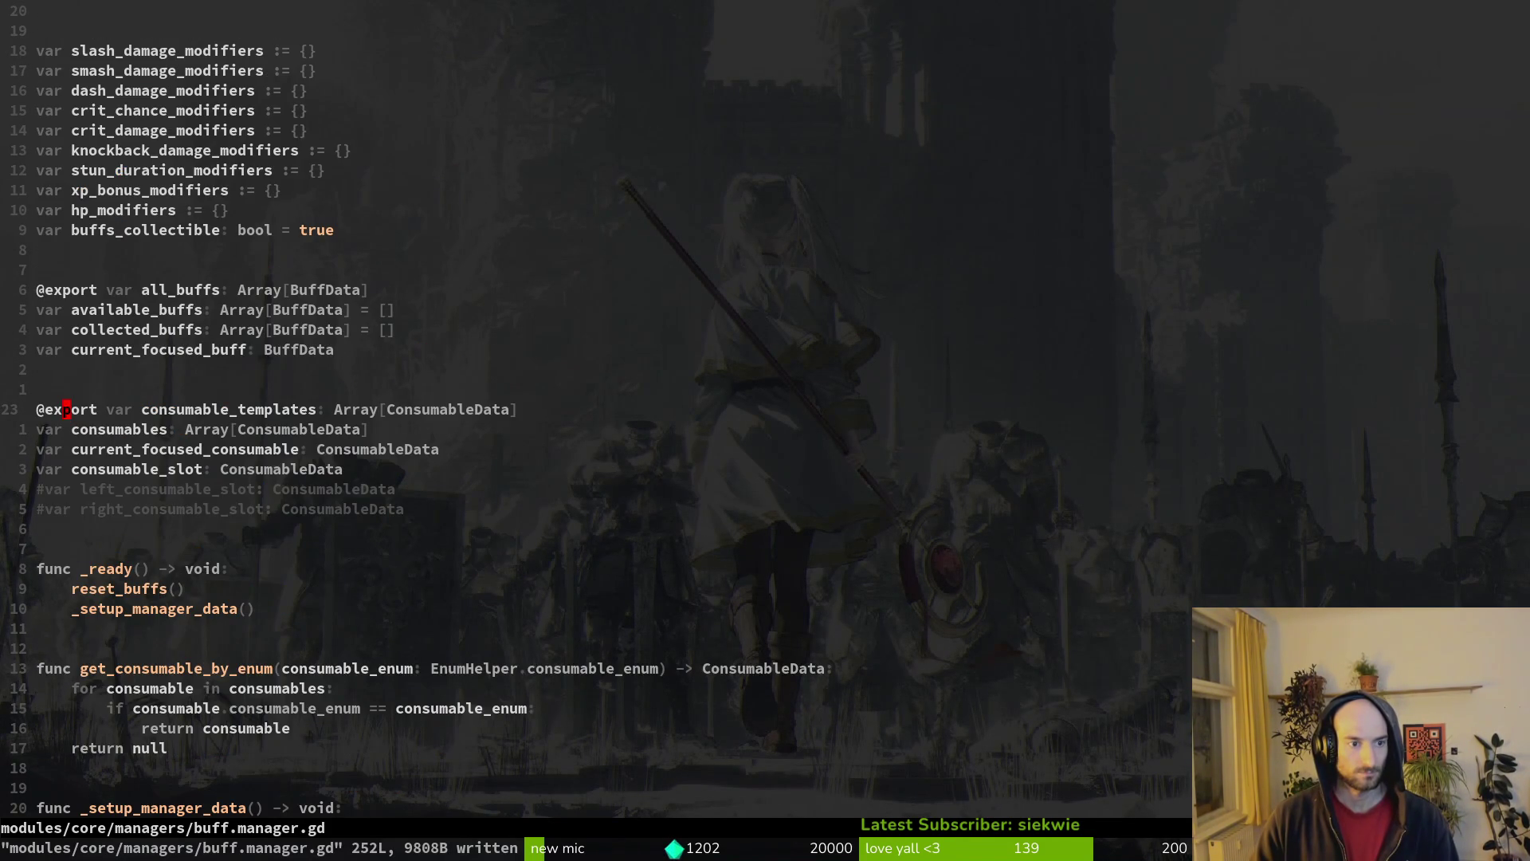
key("ctrl+d")
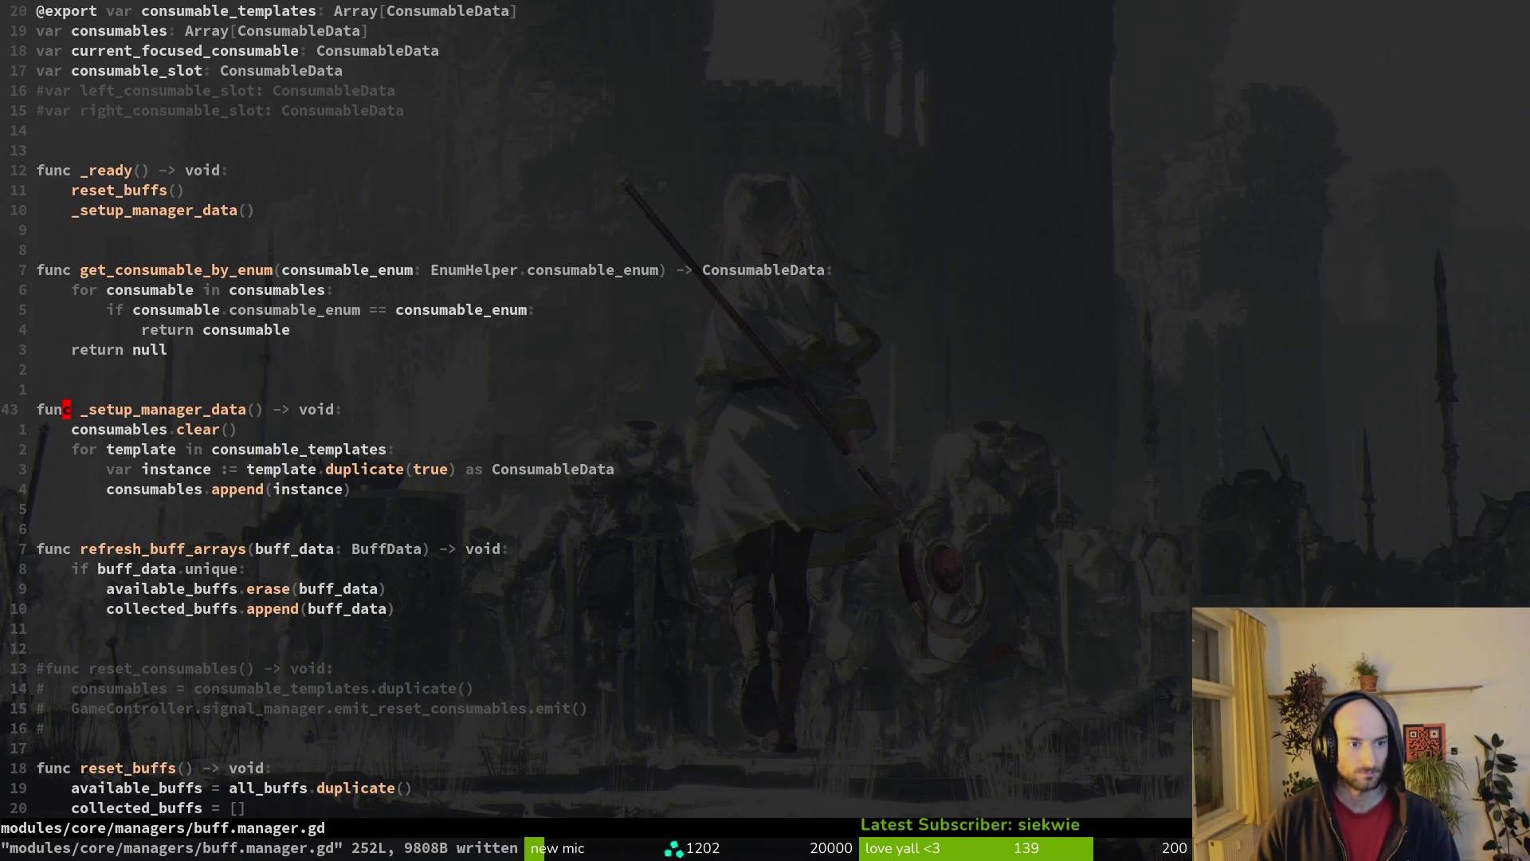
key("u")
key("u")
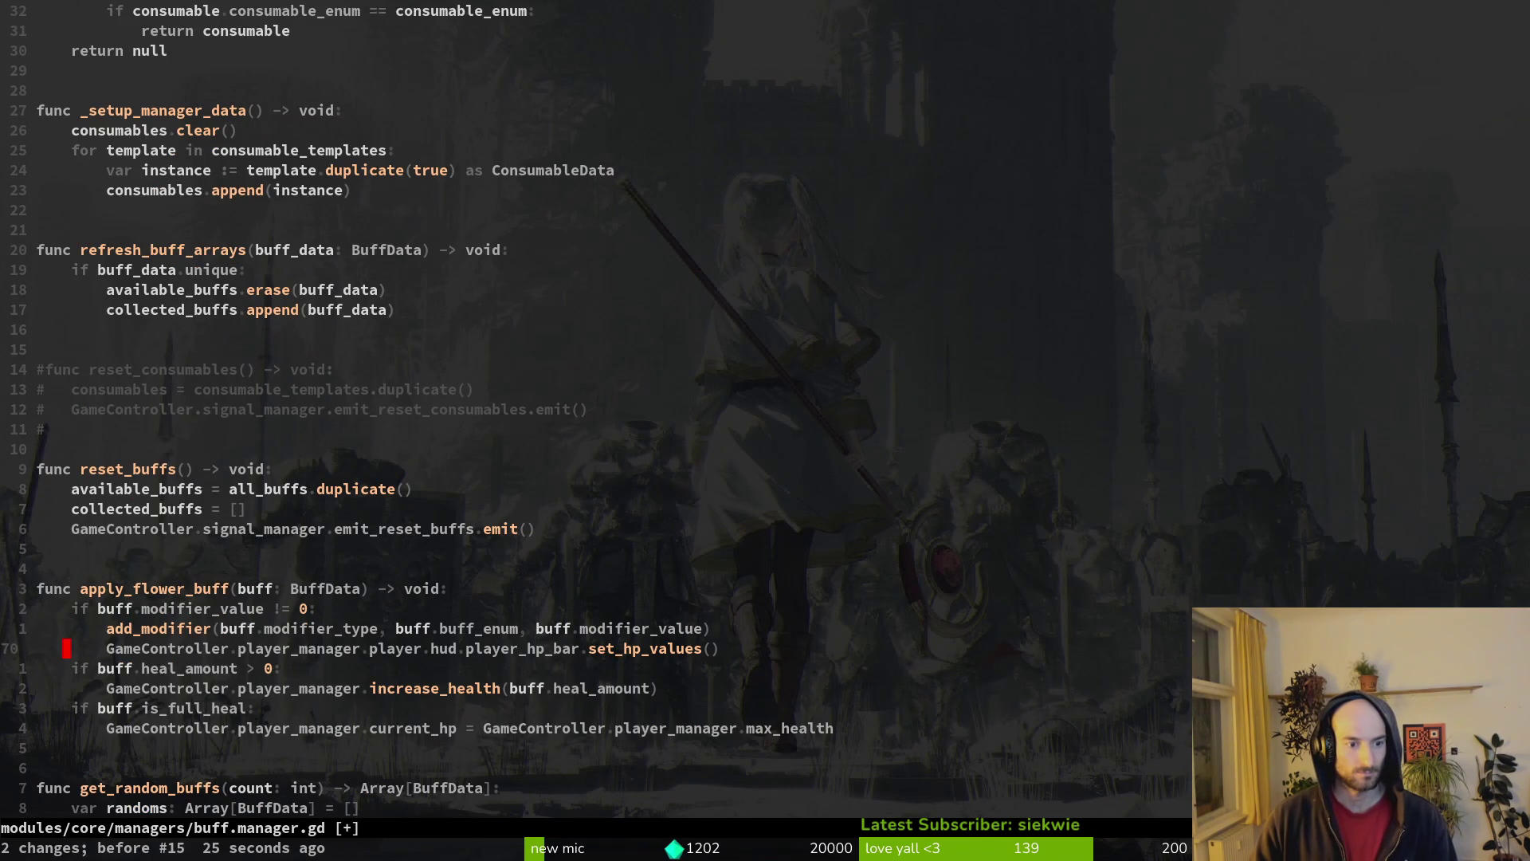
key("ctrl+s")
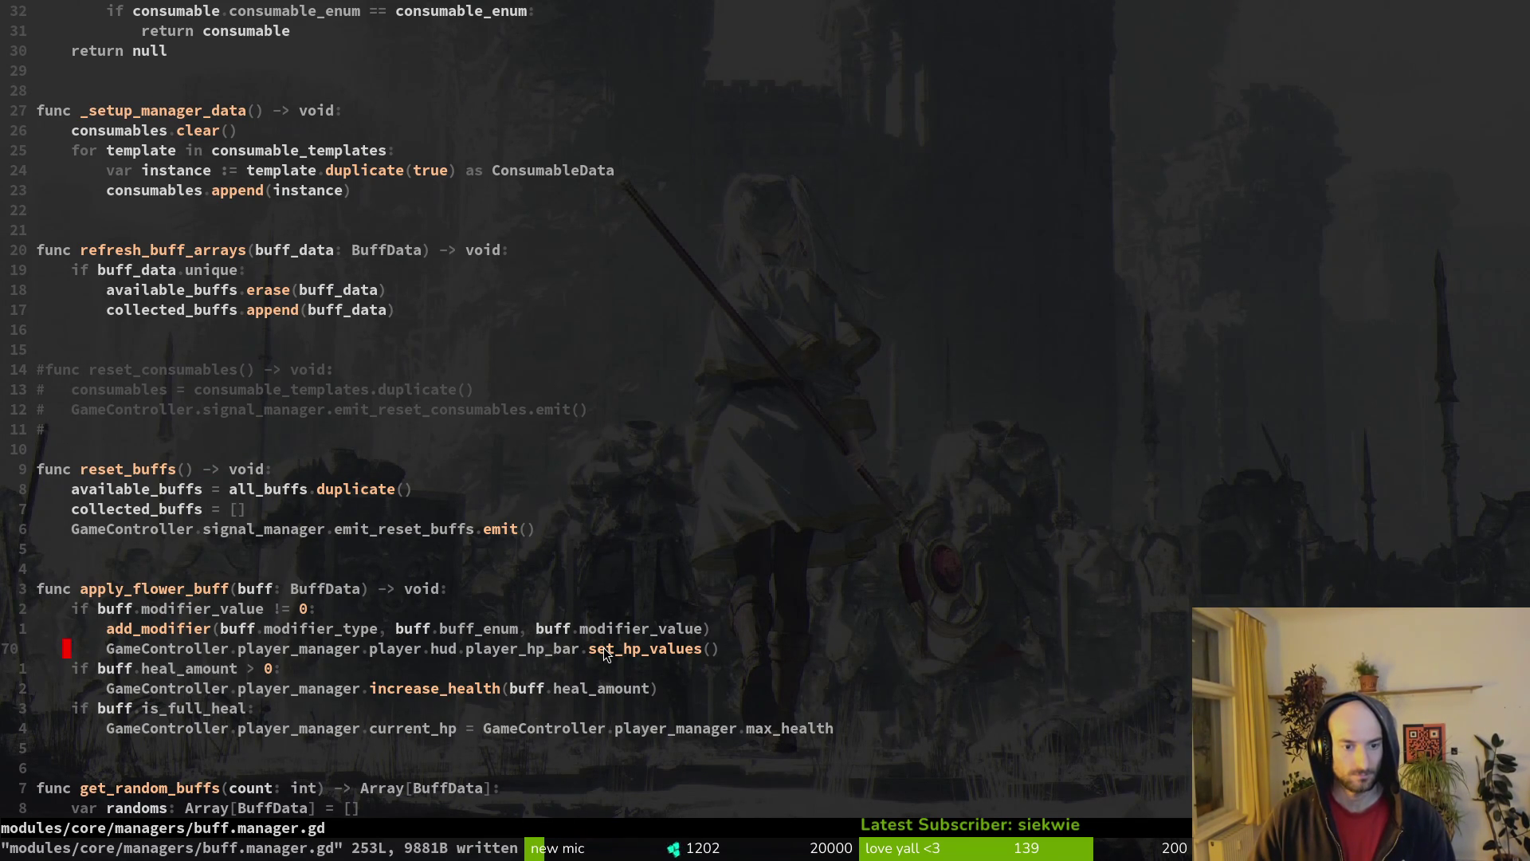
scroll(562, 596, "down", 6)
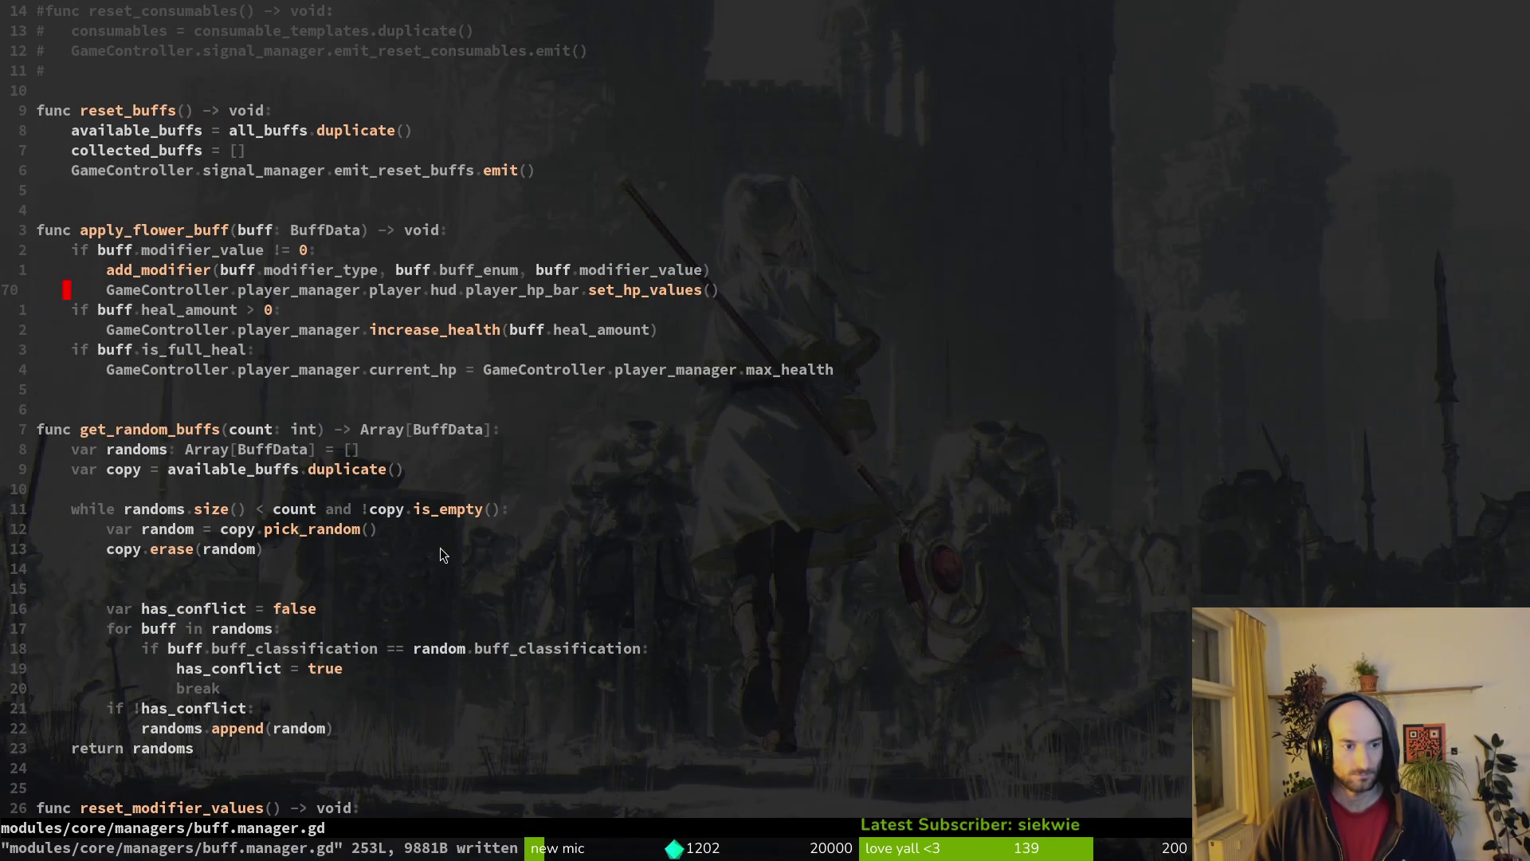
scroll(450, 509, "down", 15)
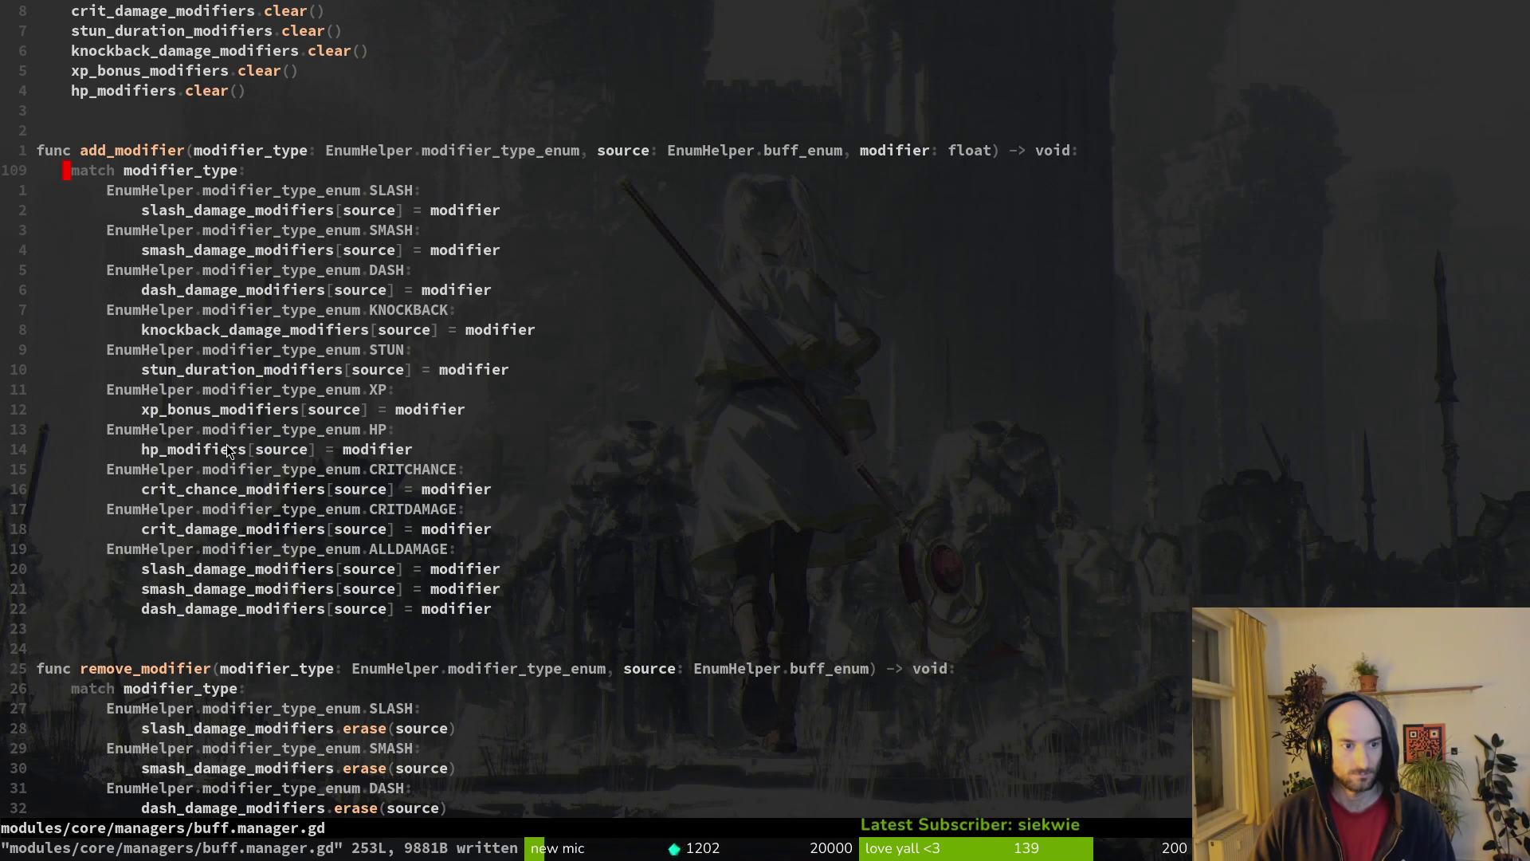
left_click(383, 430)
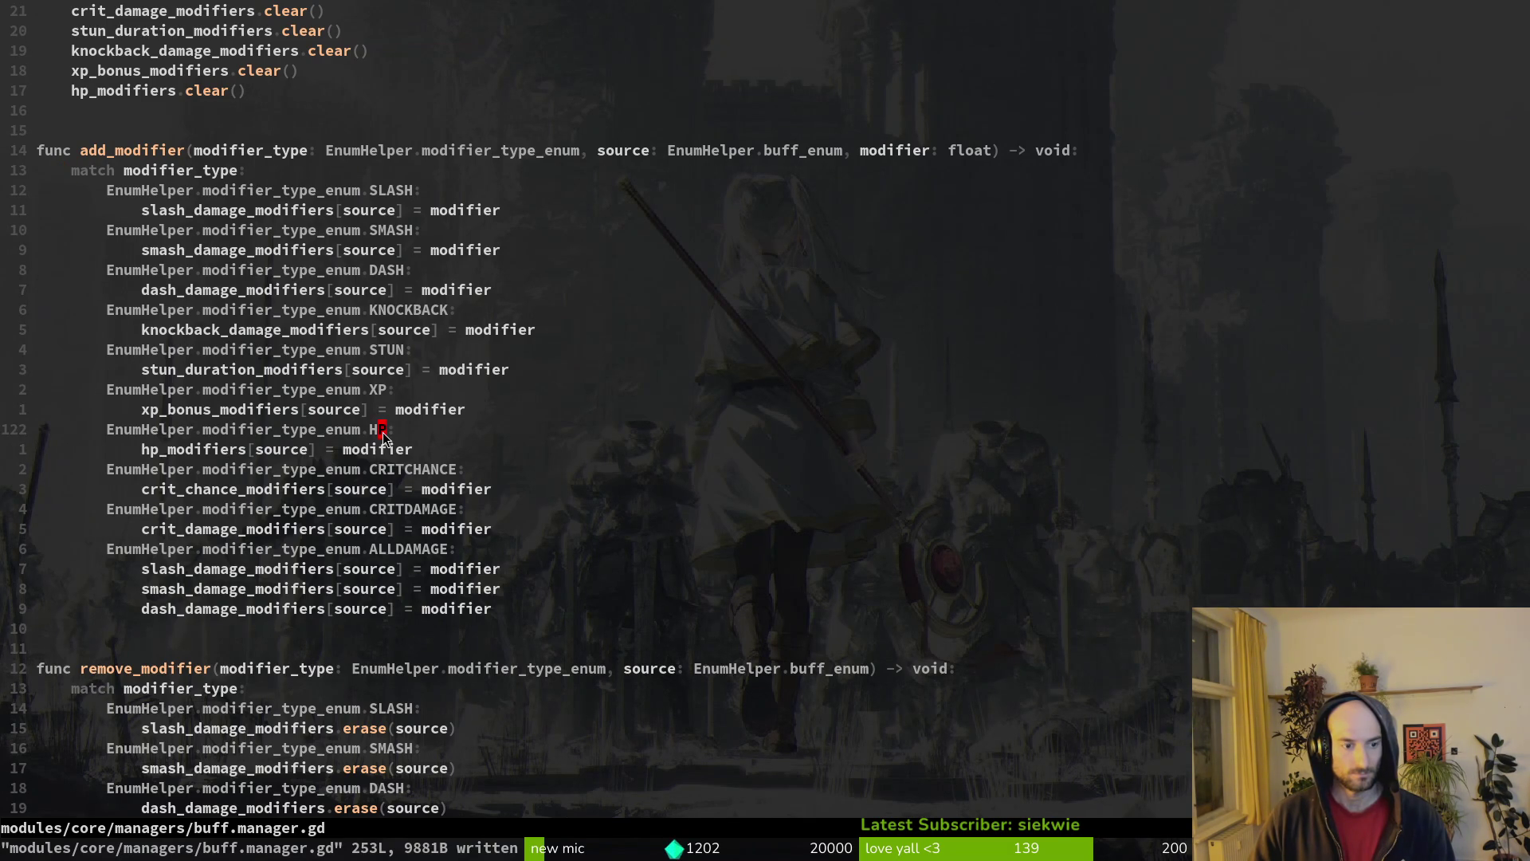
scroll(376, 438, "down", 17)
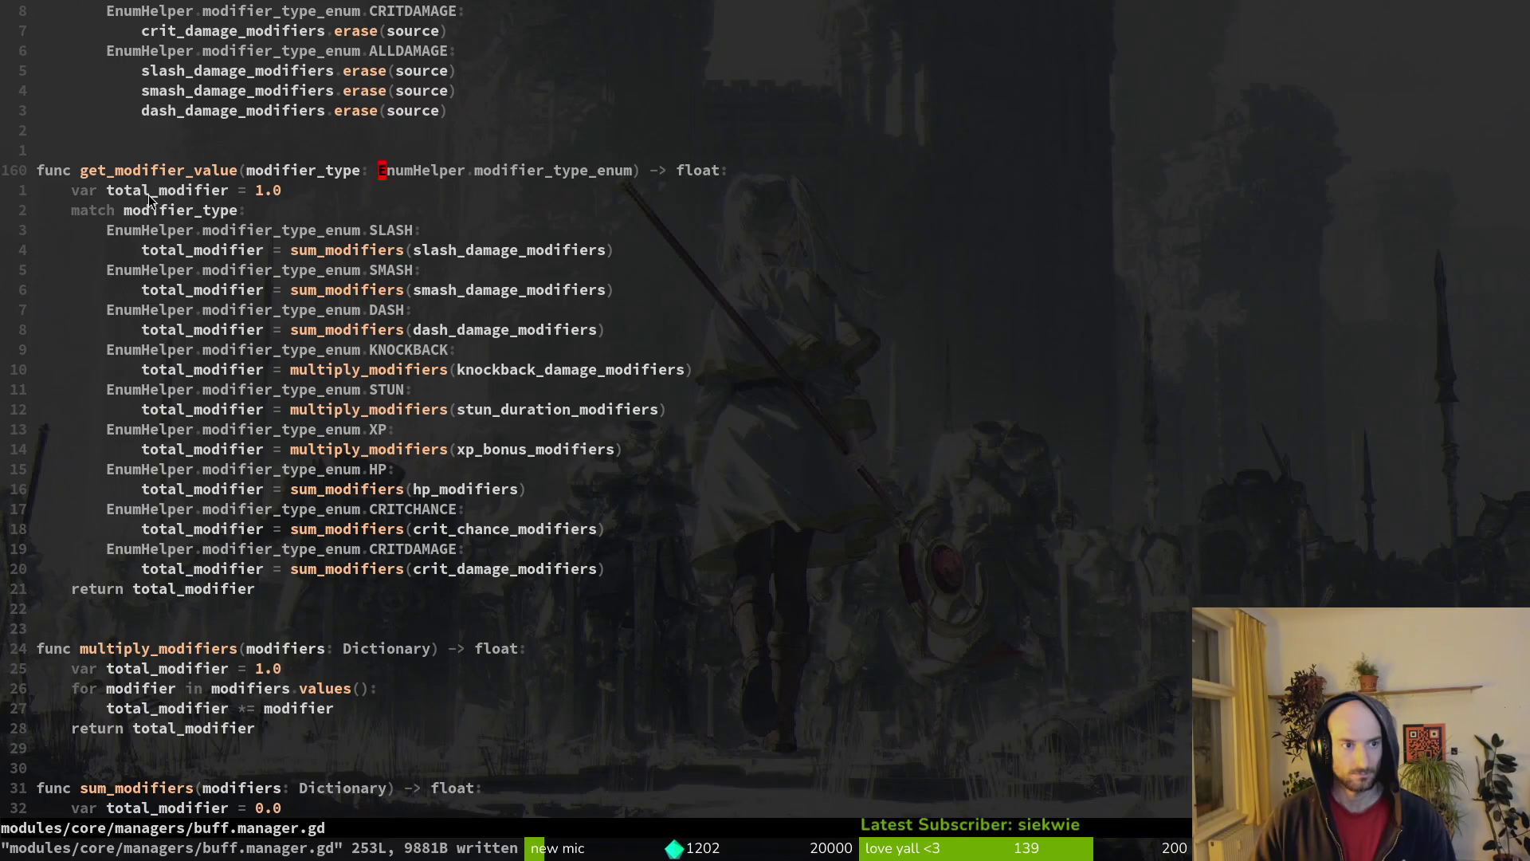
- Search the project for get_modifier_value, previewing the buff_modifier and skill_modifier uses at lines 214-215
key("space")
key("f")
key("w")
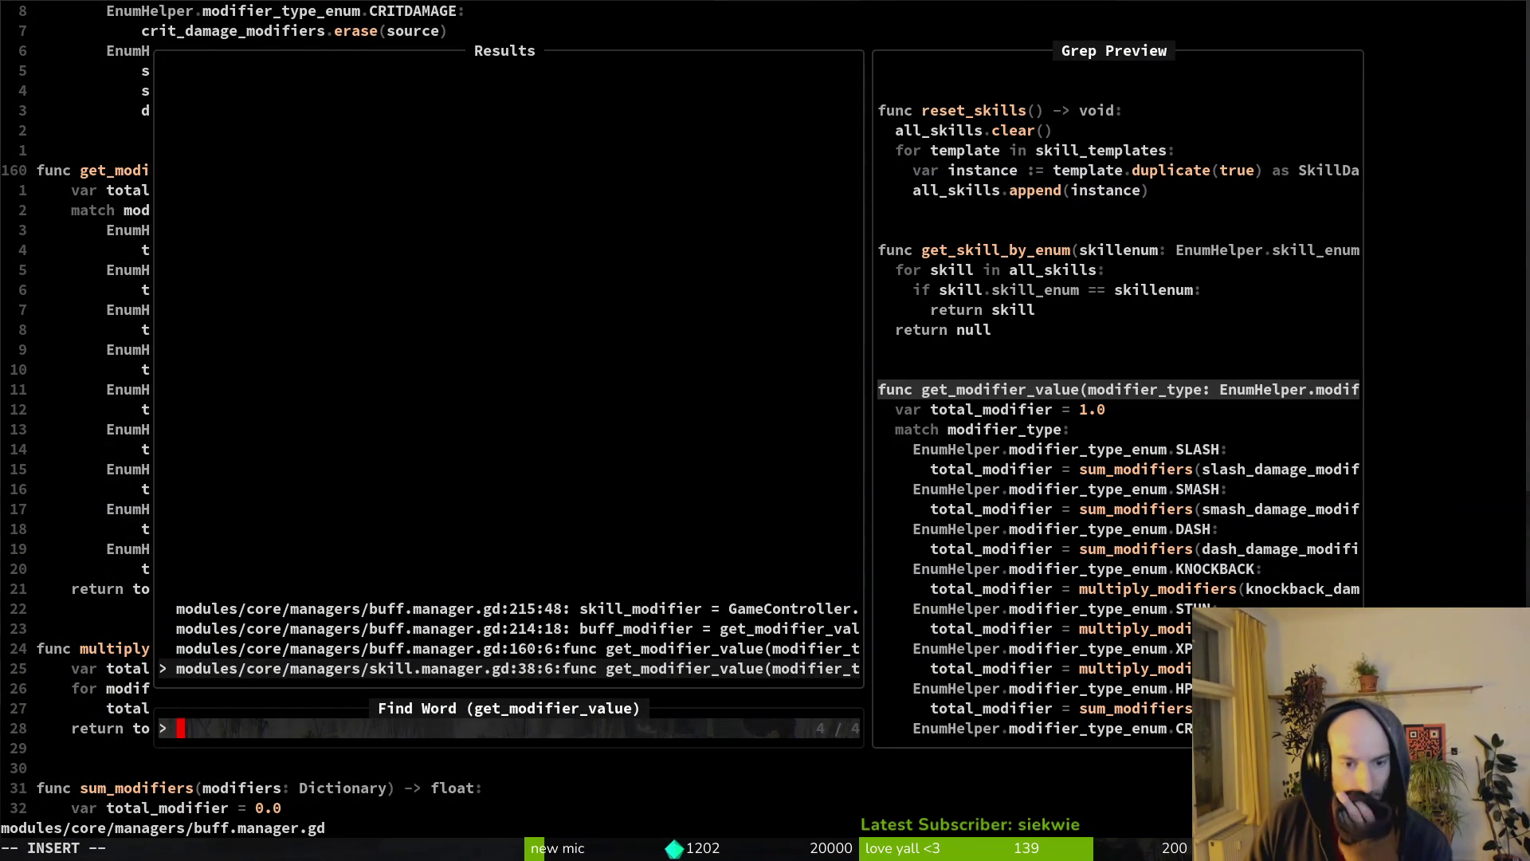
key("Up")
key("Up")
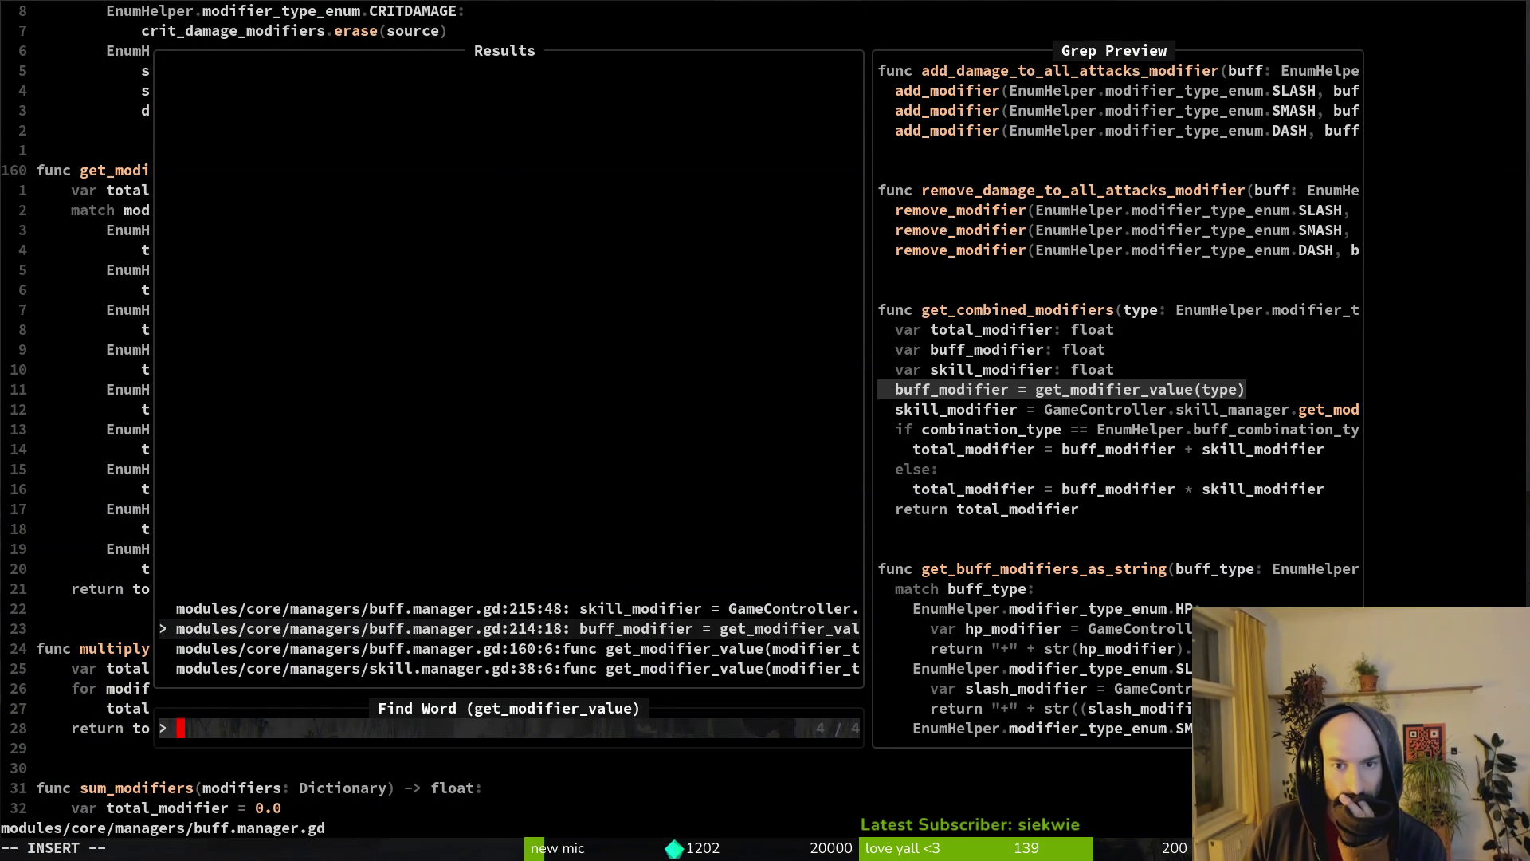
key("Up")
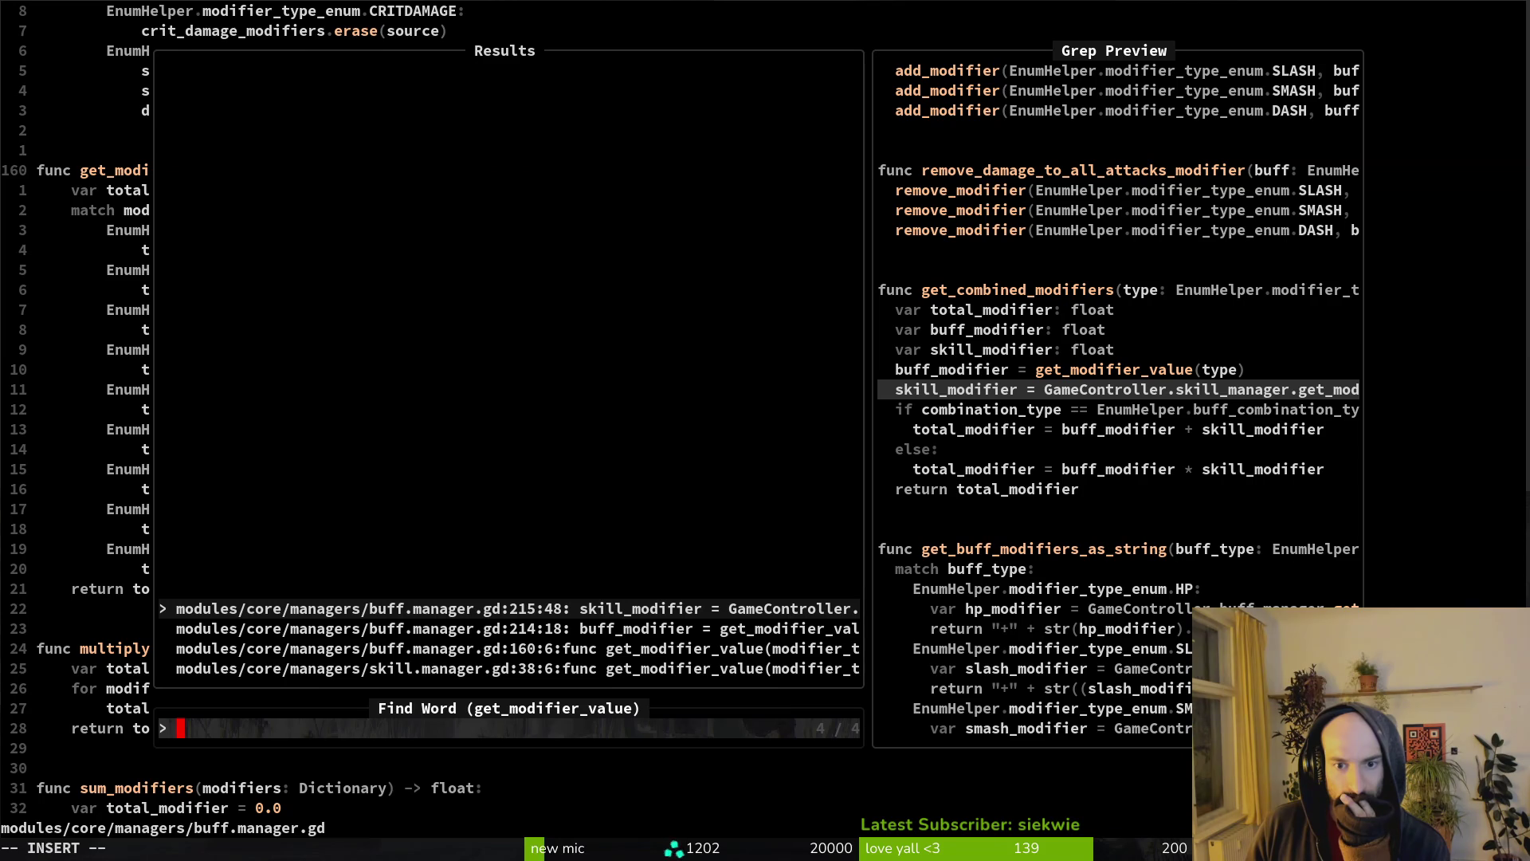
key("Down")
- Open player.gd and then the player manager script with the file finder
key("Escape")
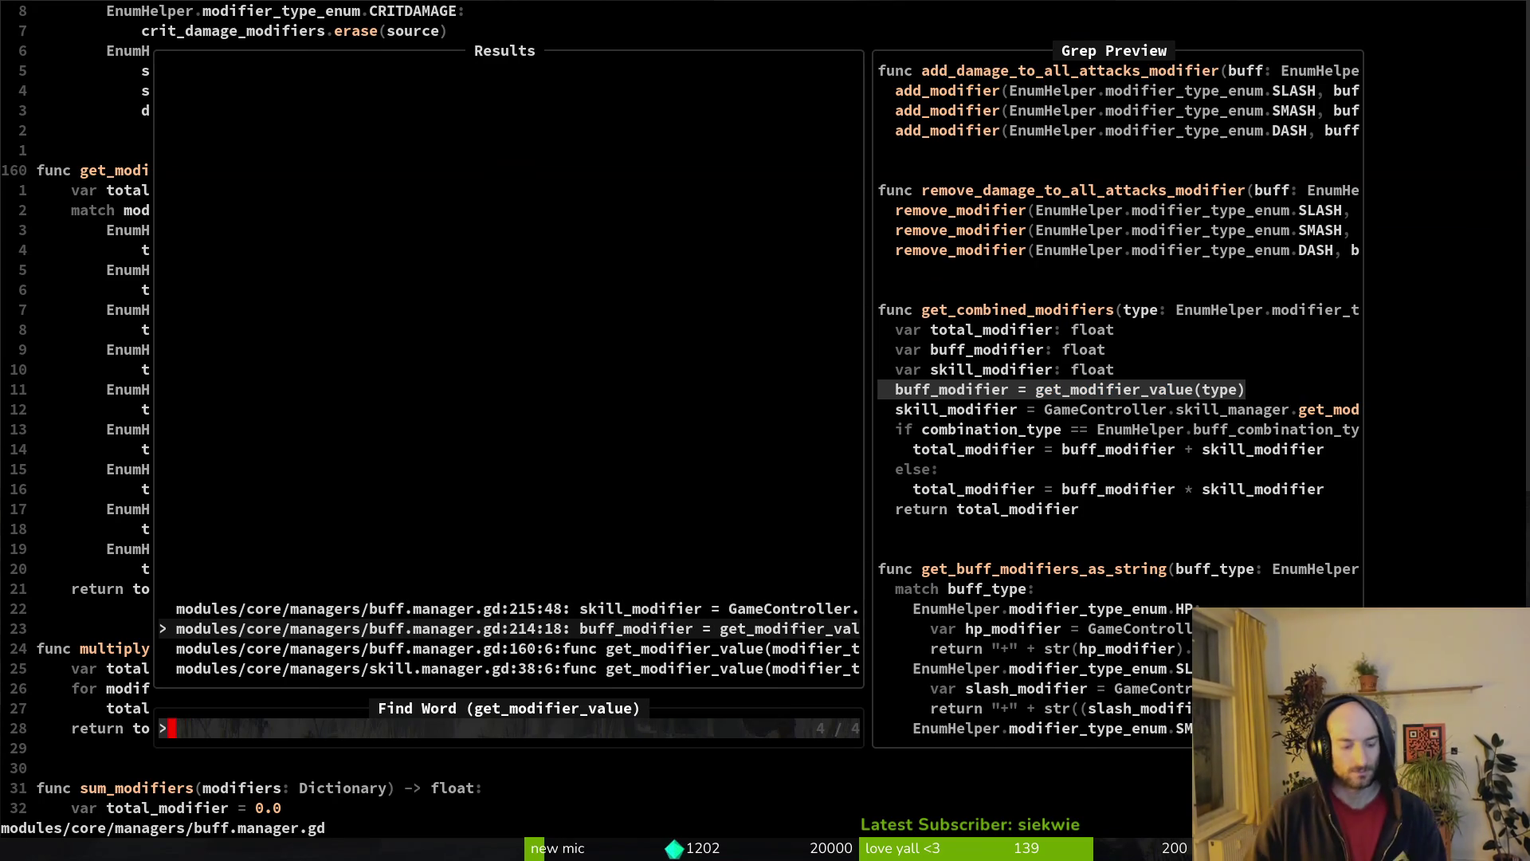
key("Escape")
key("space")
key("f")
key("f")
type("plapl")
key("Return")
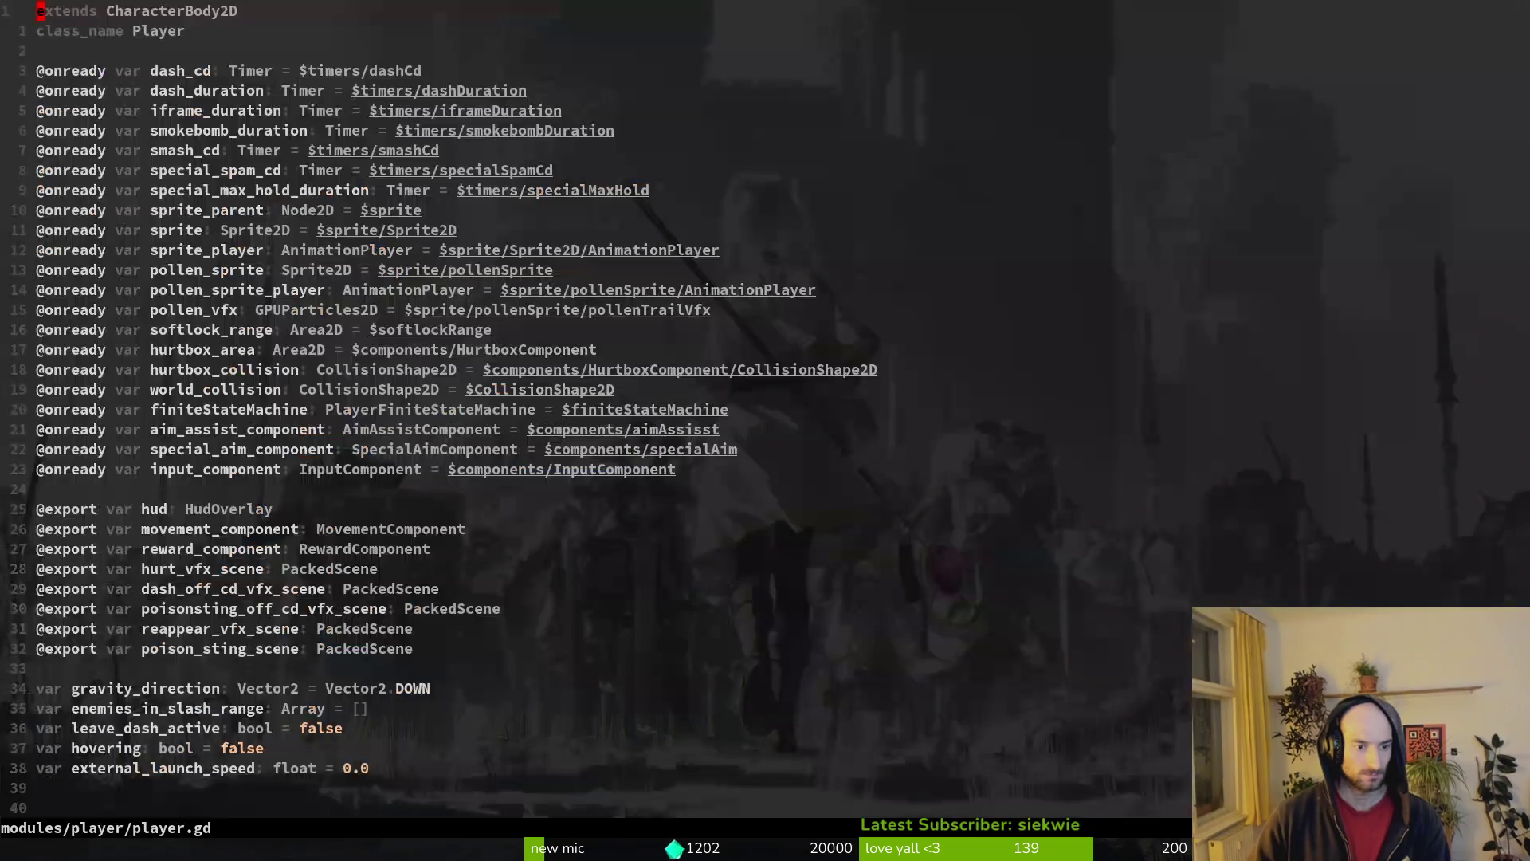
key("space")
key("f")
key("f")
type("plaman")
key("Return")
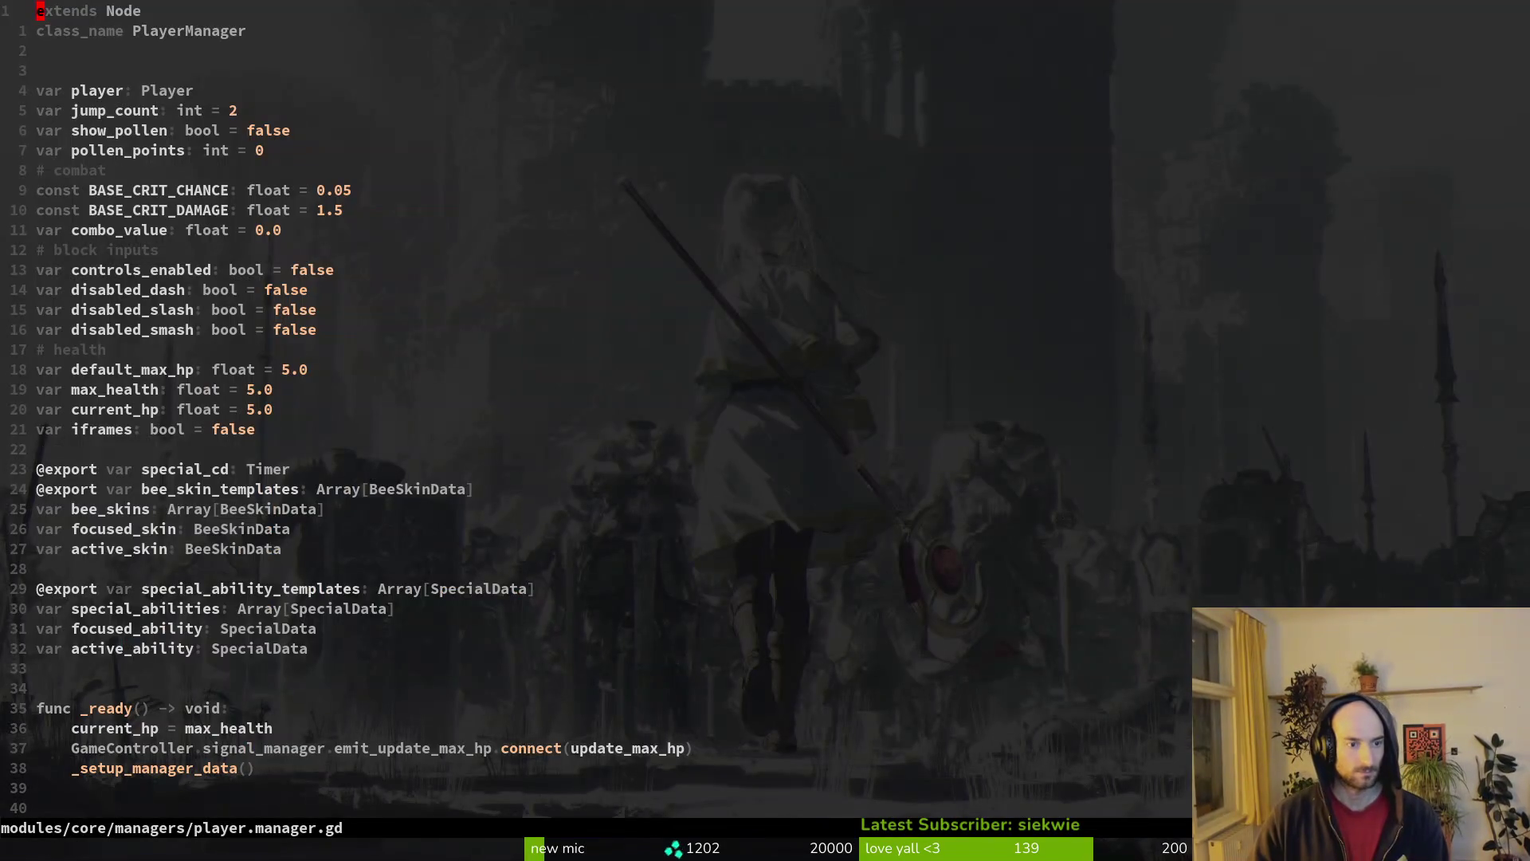
- Open player_hp_bar.gd and scroll down to its _process function
key("space")
key("f")
key("f")
type("plheal")
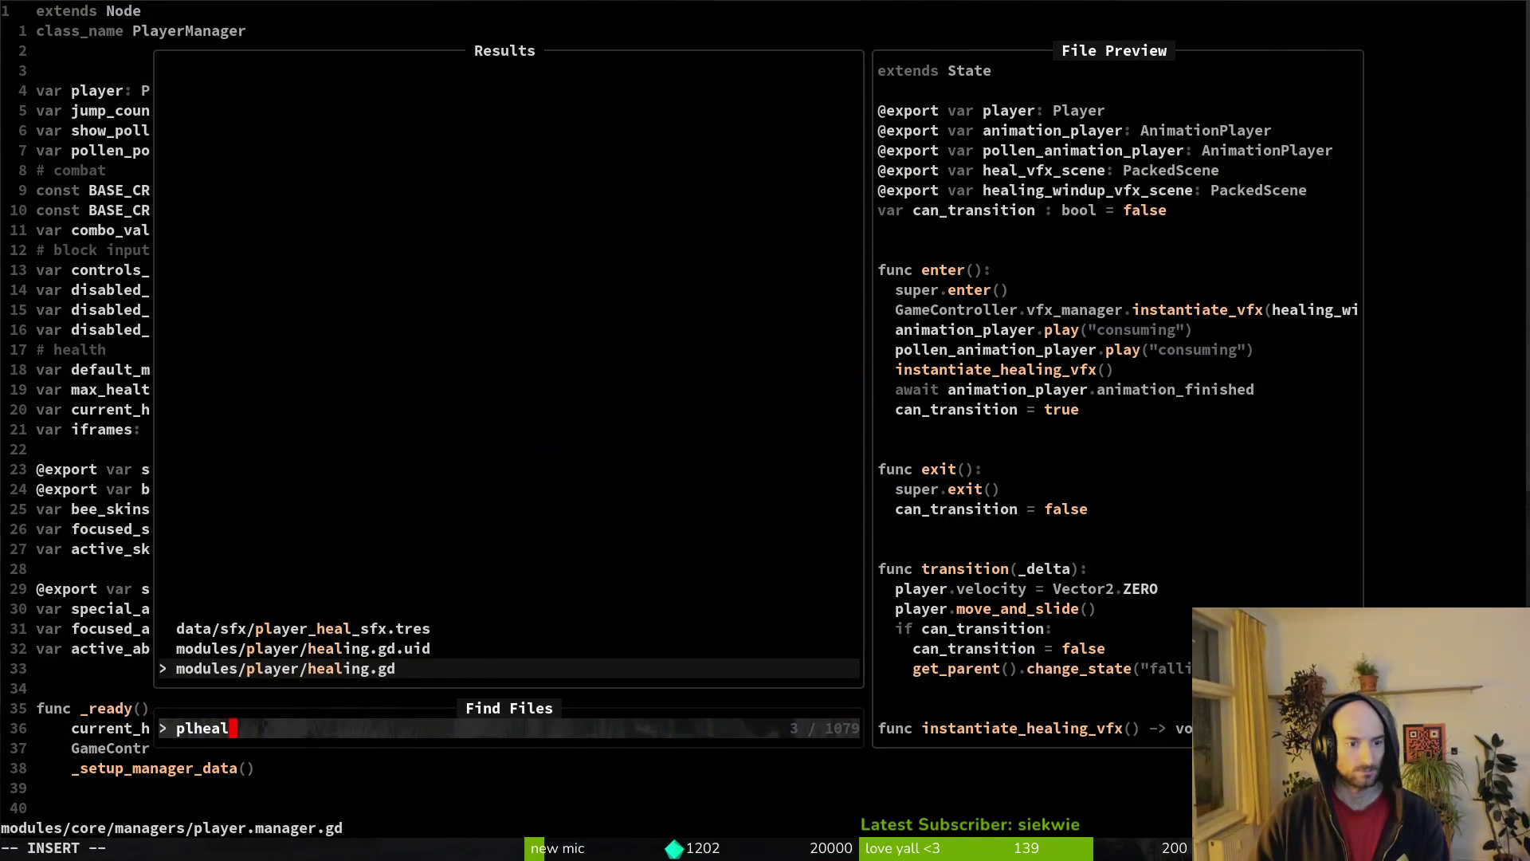
key("BackSpace")
key("BackSpace")
key("BackSpace")
type("hp")
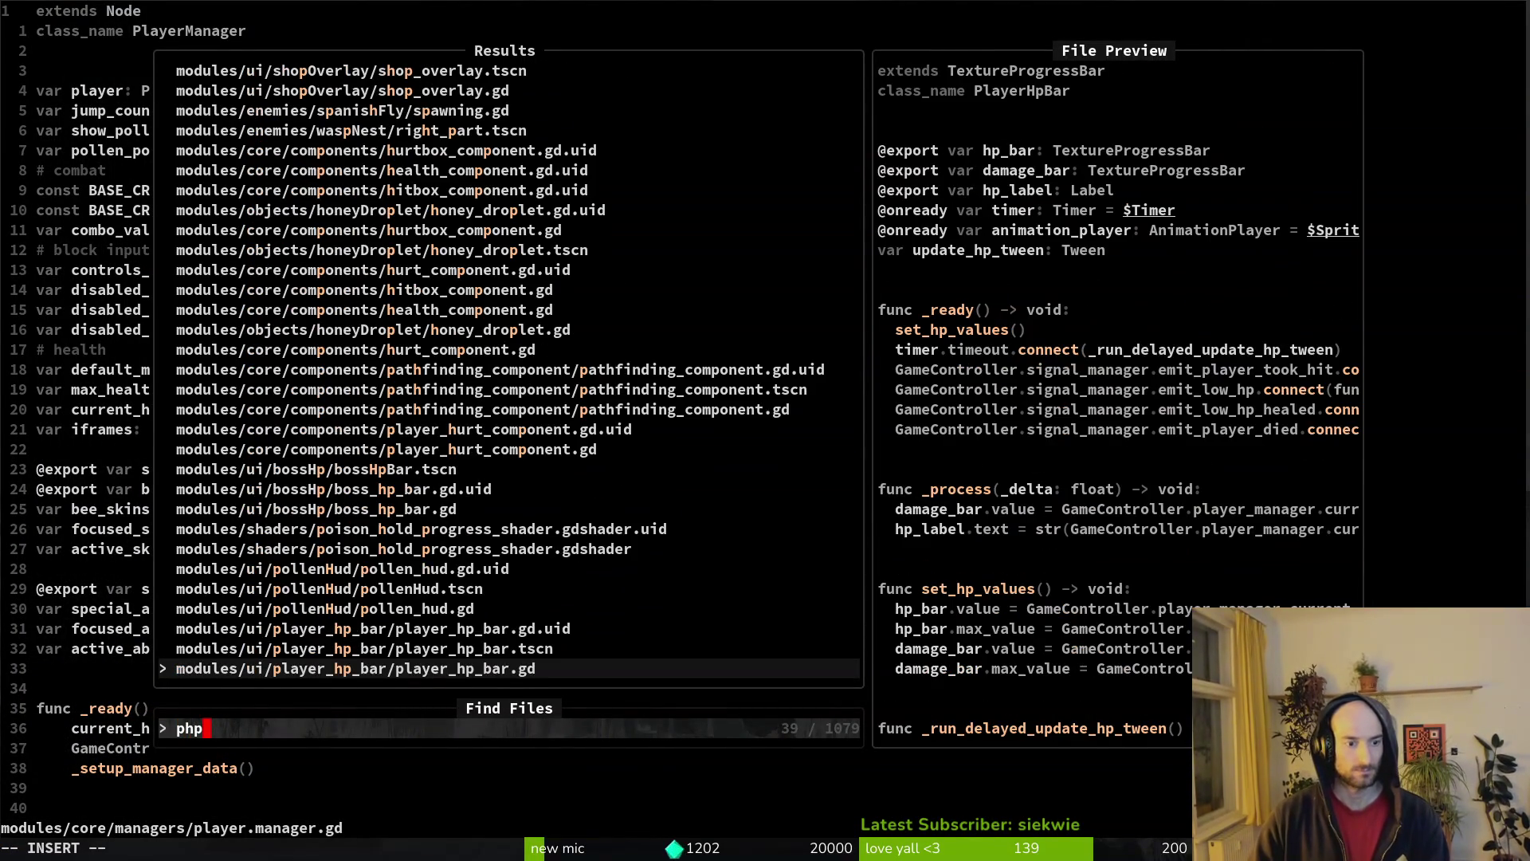
key("Return")
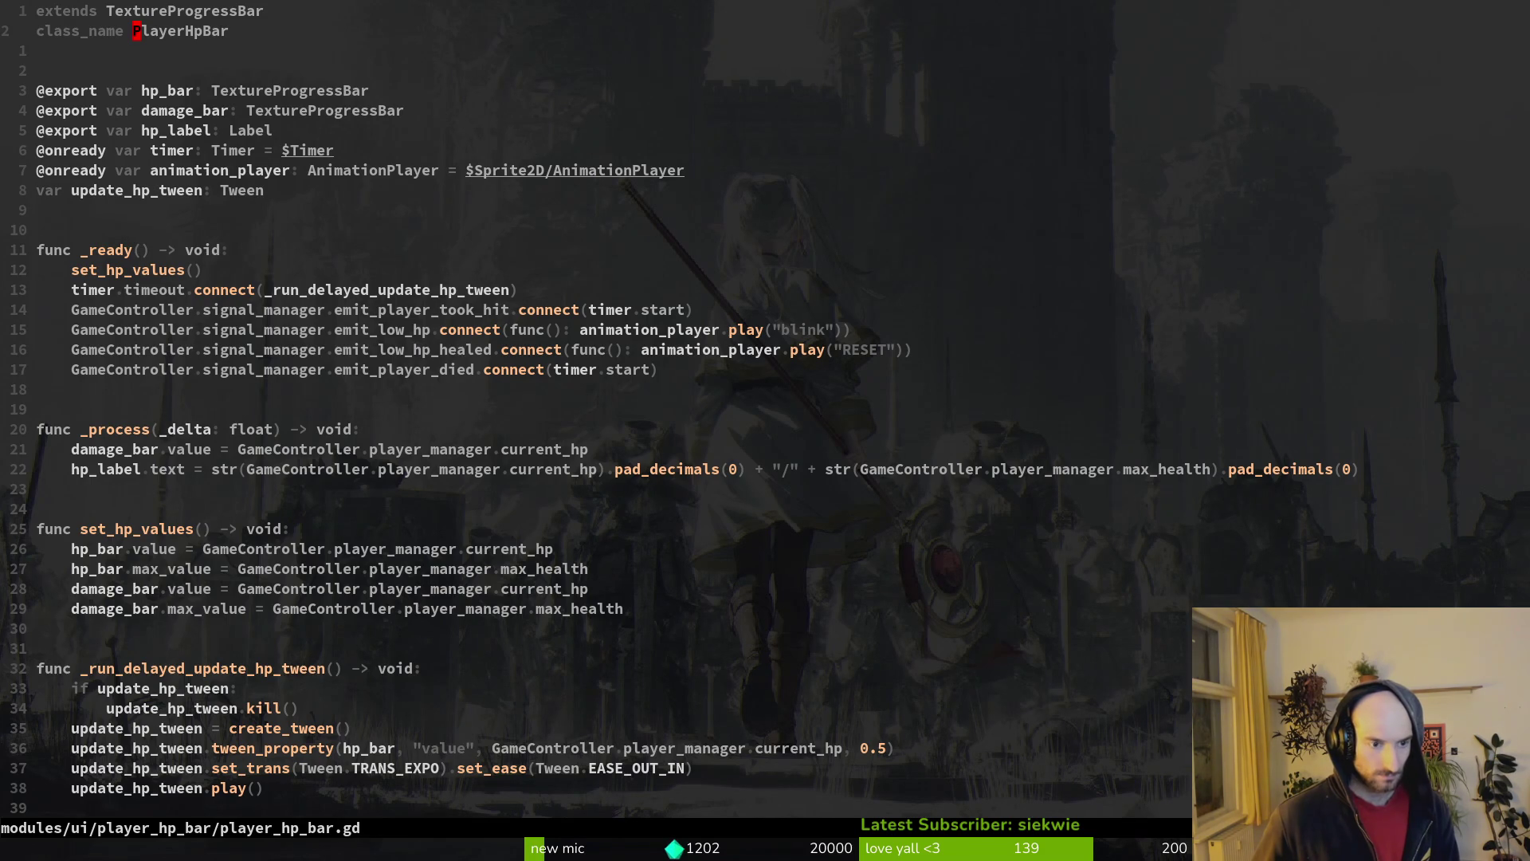
key("ctrl+d")
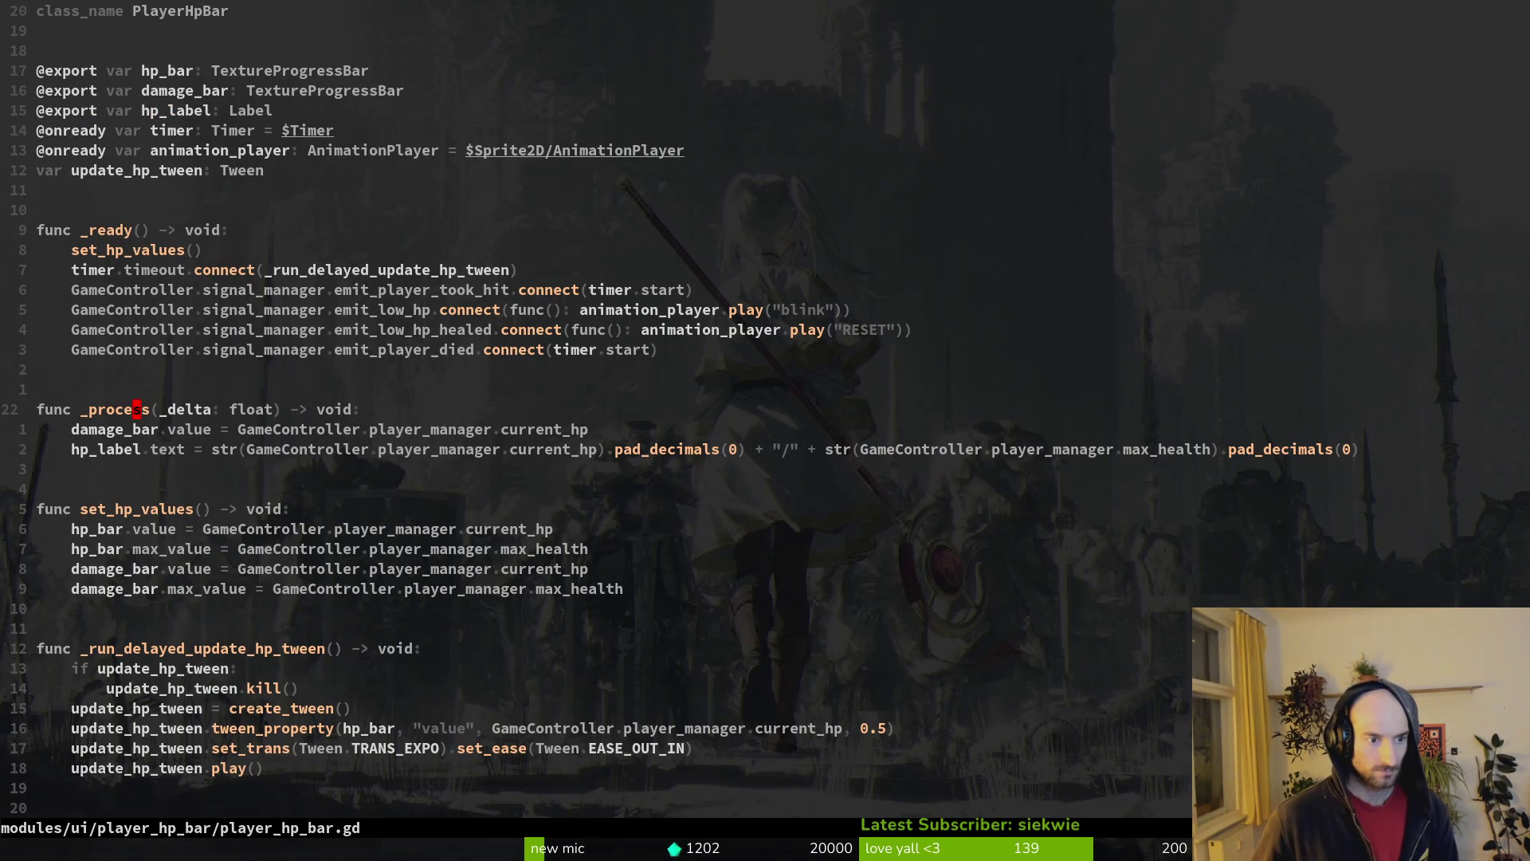
- Reopen player.manager.gd, locate the emit_update_max_hp connection line and save the file
key("space")
key("f")
key("f")
type("player.man")
key("Return")
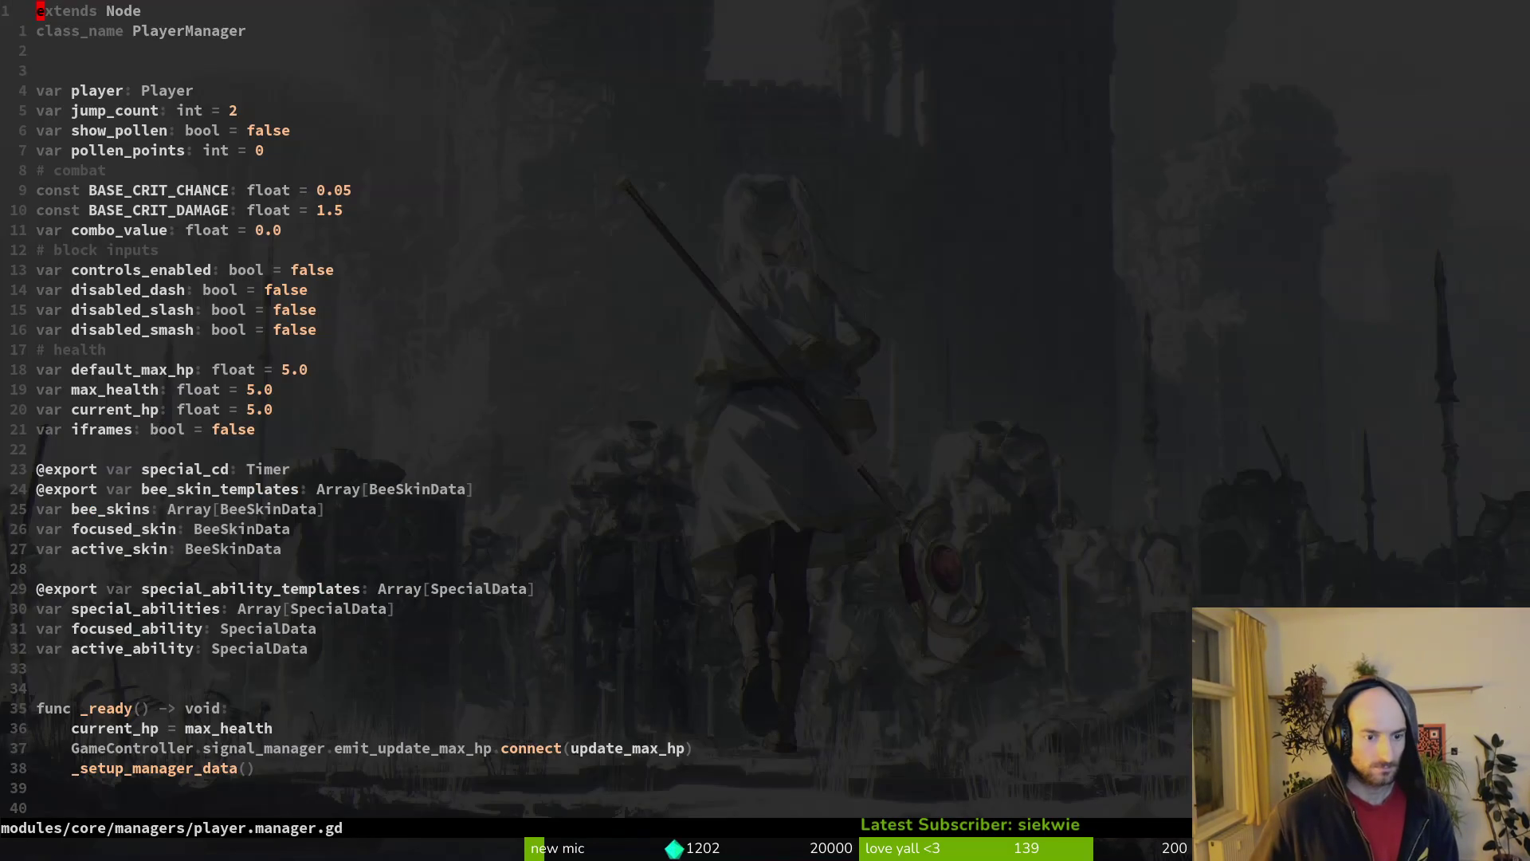
key("braceright")
key("braceright")
key("braceright")
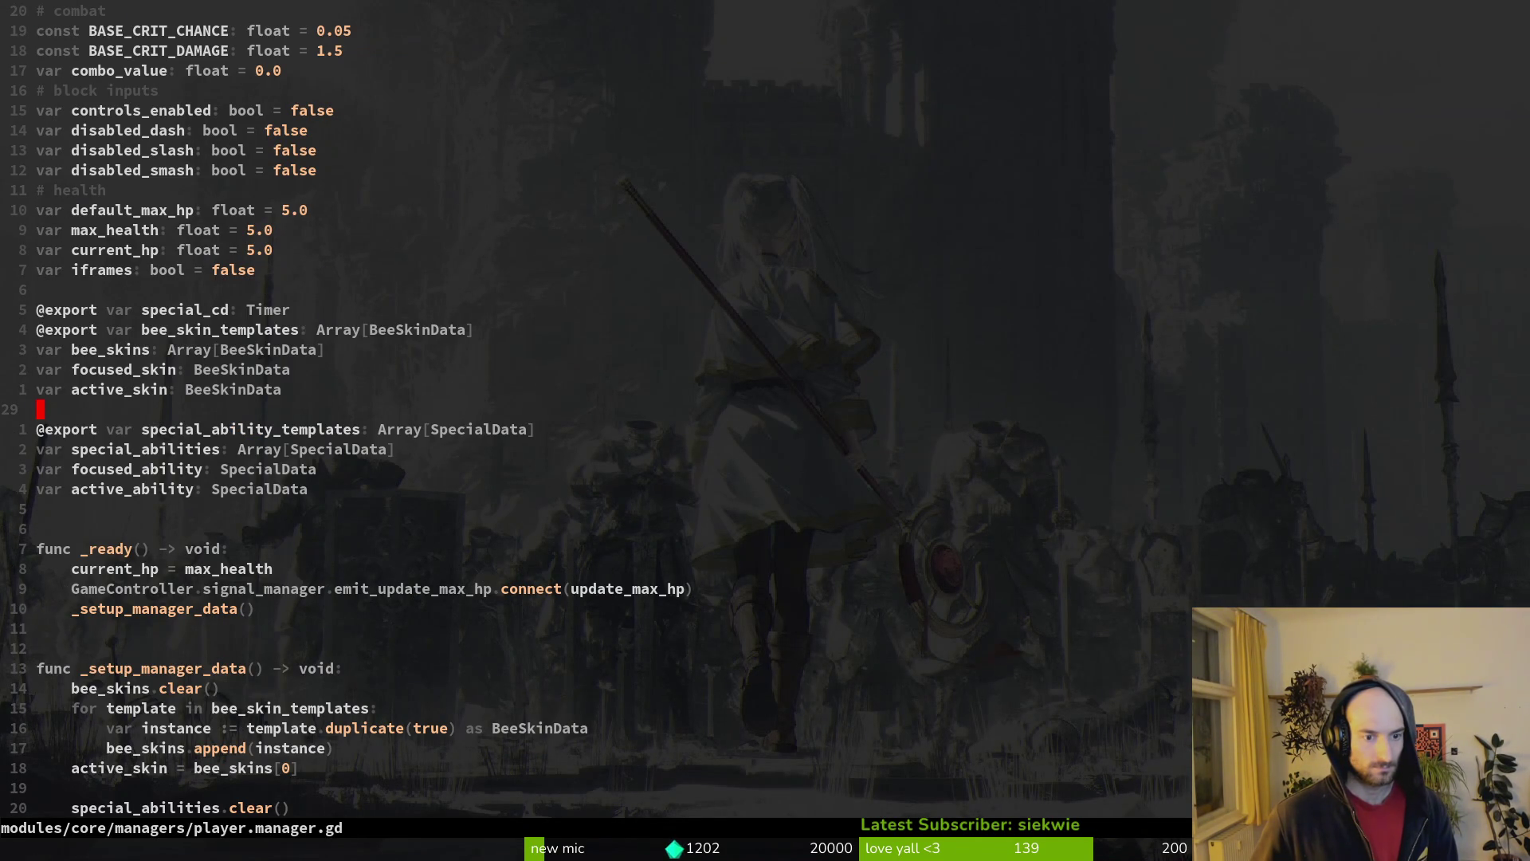
key("j")
key("j")
key("j")
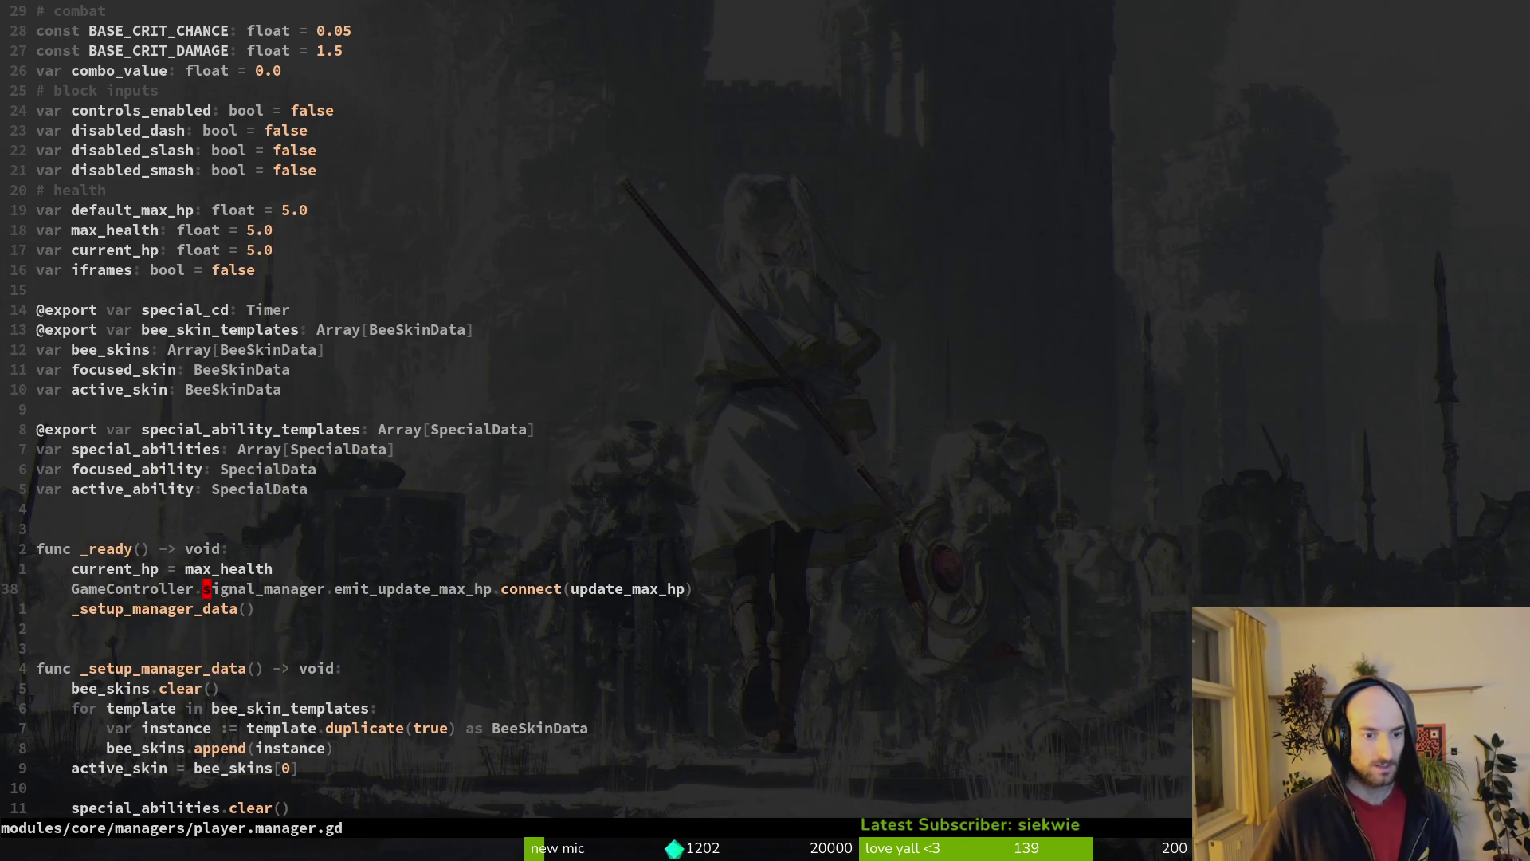
key("b")
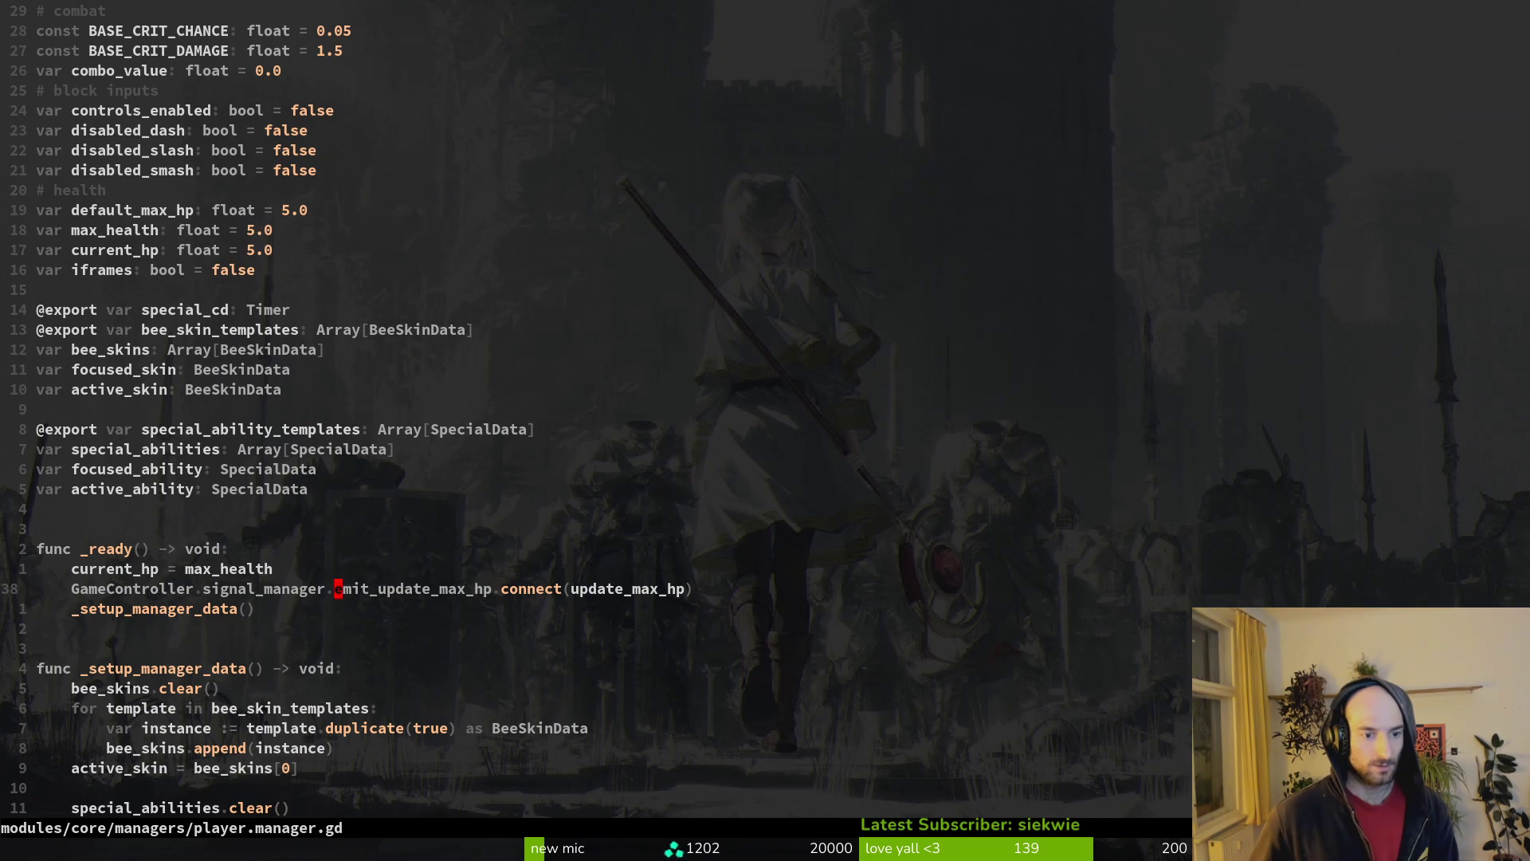
key("ctrl+s")
key("ctrl+o")
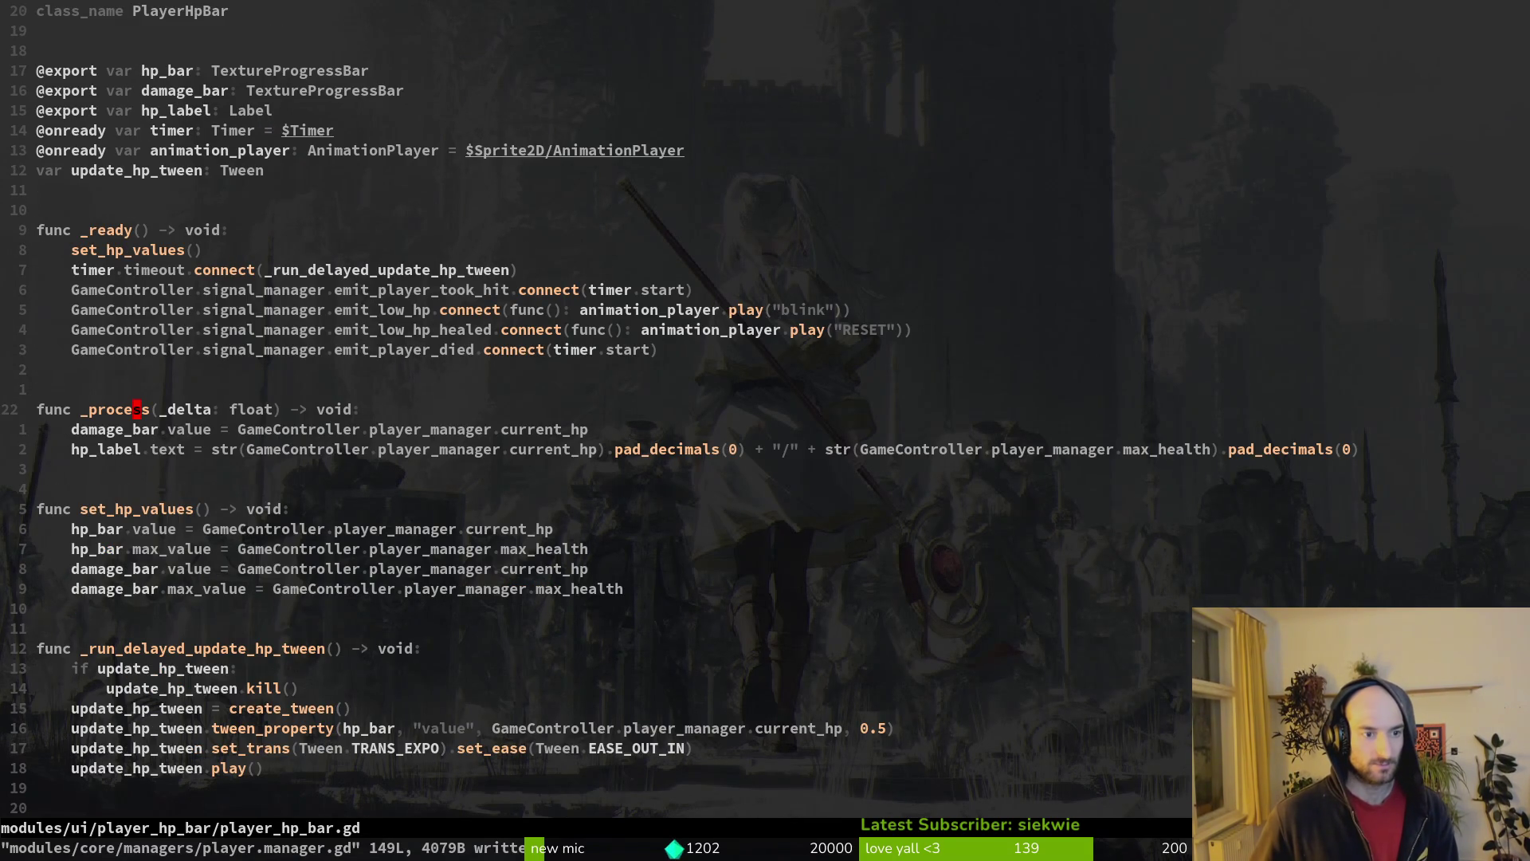
key("ctrl+i")
key("space")
- Undo the three set_hp_values edits in buff.manager.gd and save it
key("f")
key("f")
type("buffman")
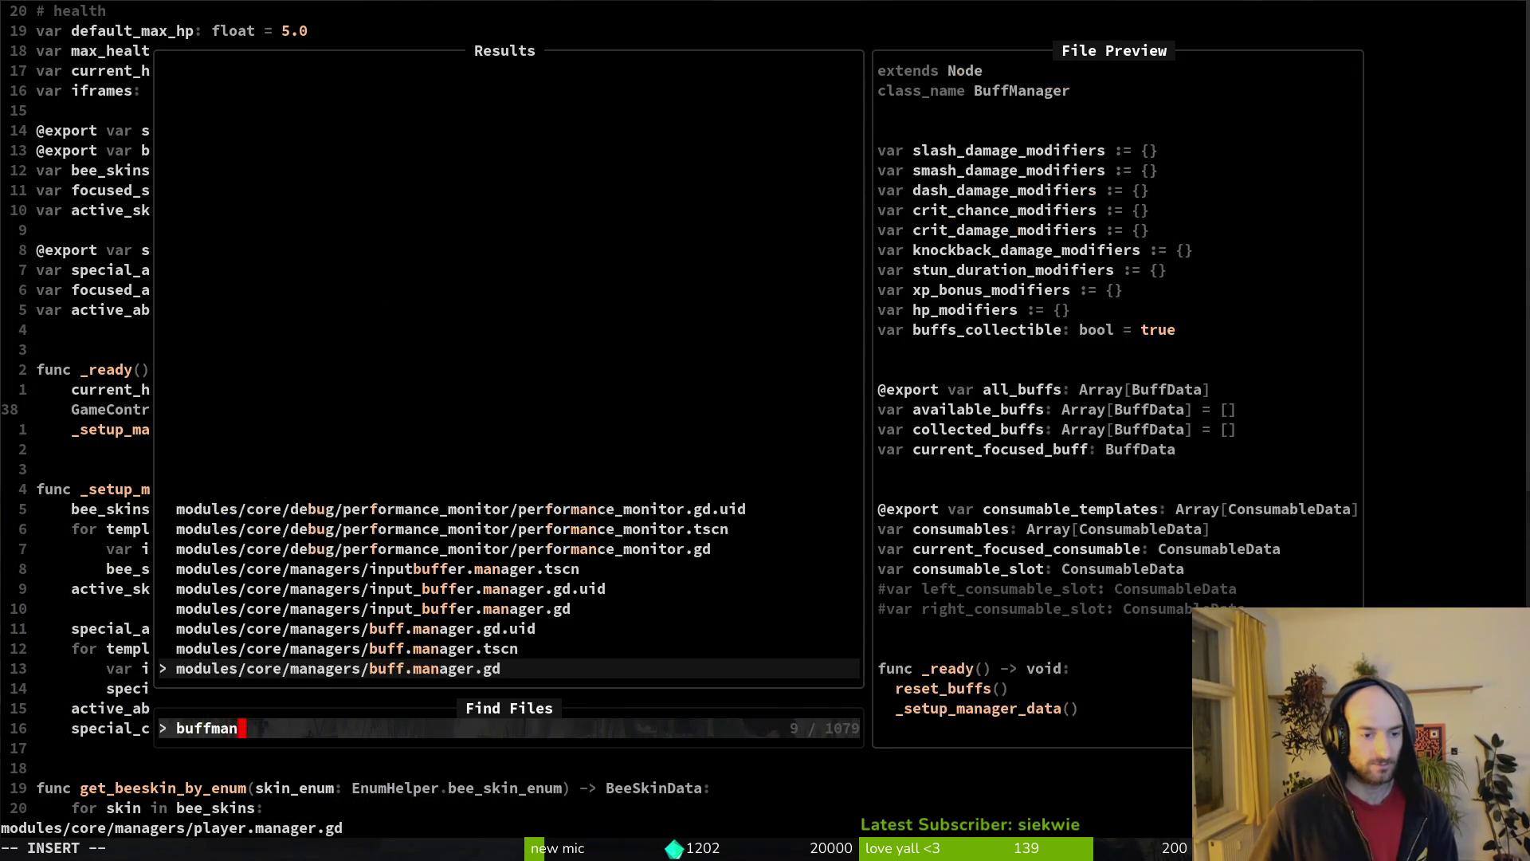
key("Return")
key("u")
key("u")
key("u")
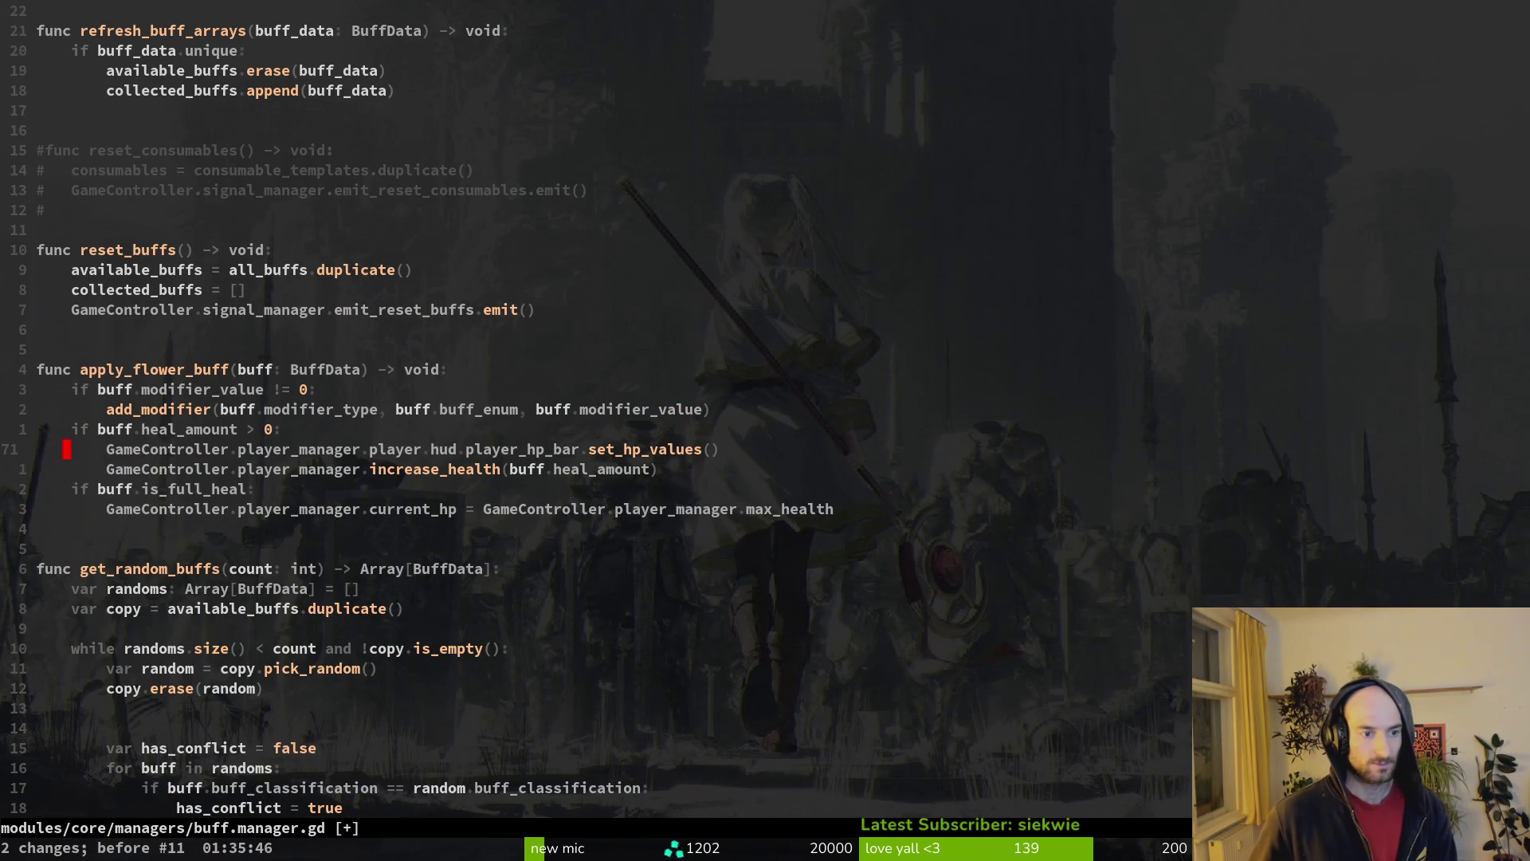
key("u")
key("u")
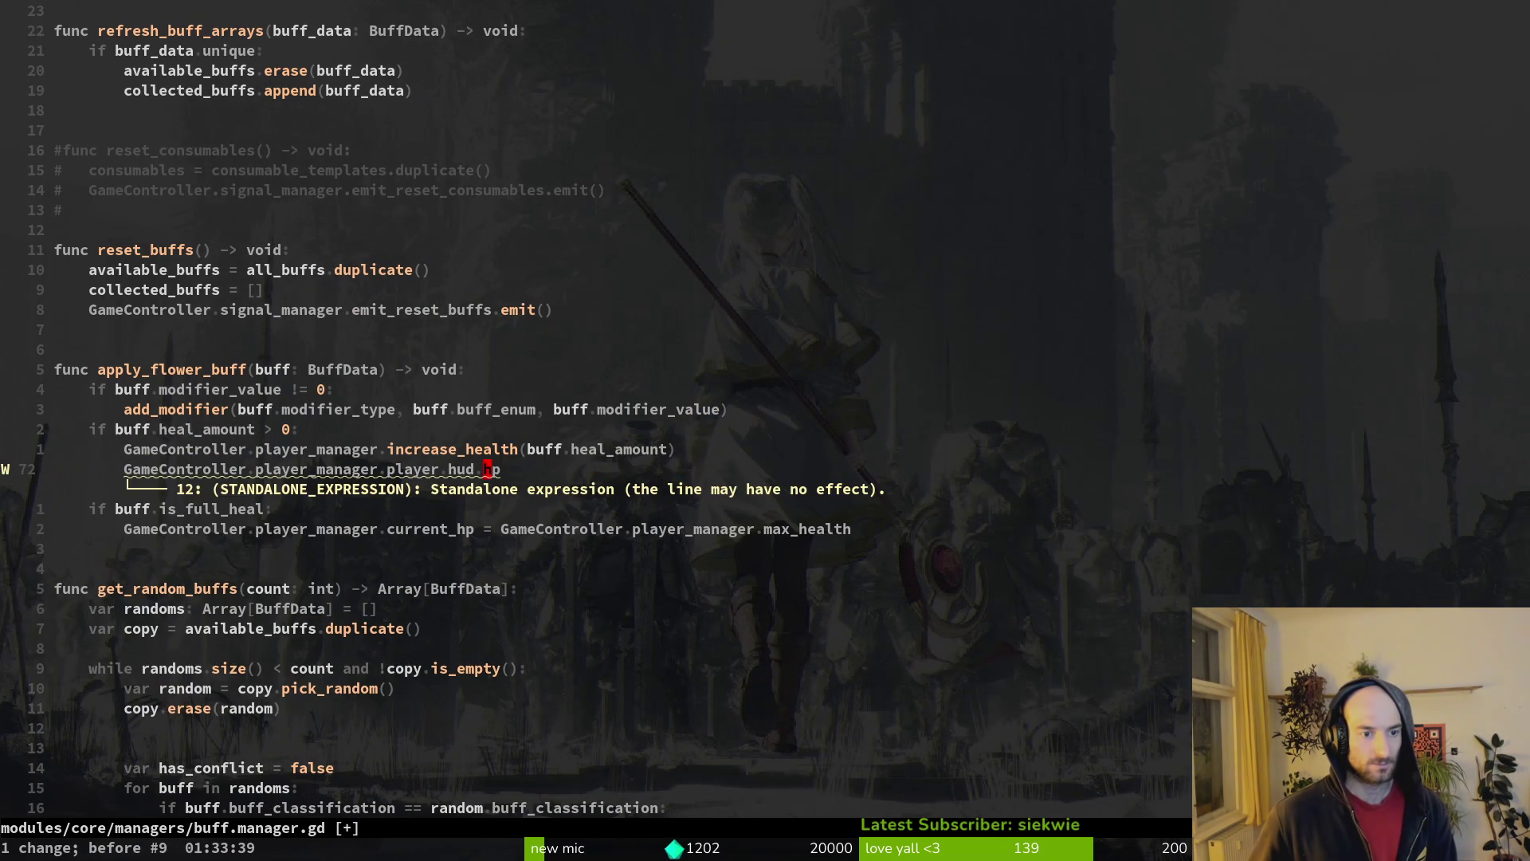
key("u")
key("u")
key("u")
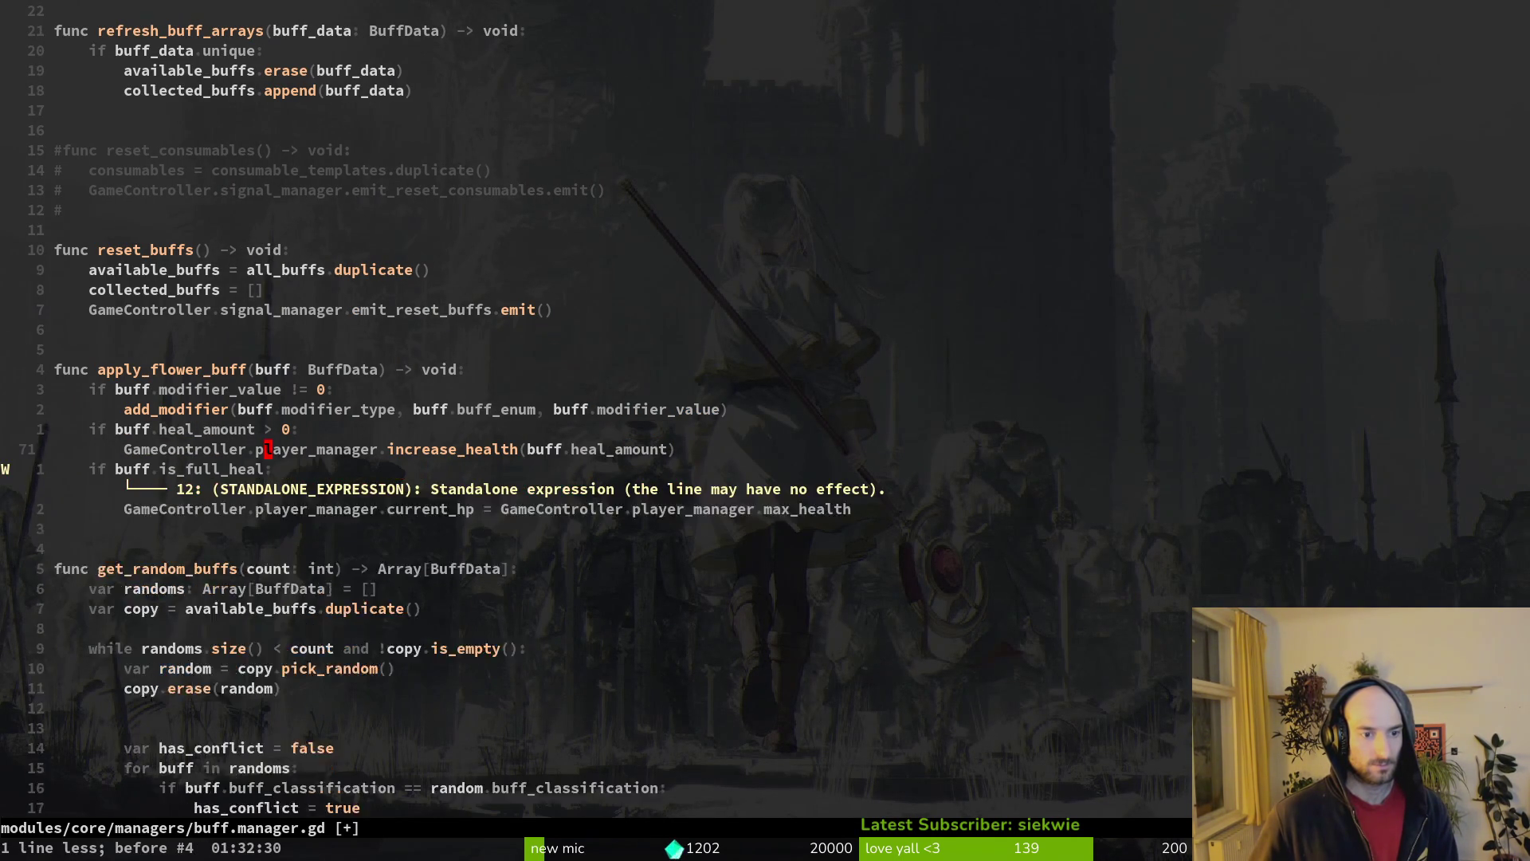
type(":w")
key("Return")
- Open player_hp_bar.gd at its _ready signal connections, with set_hp_values() from clipboard history
key("ctrl+o")
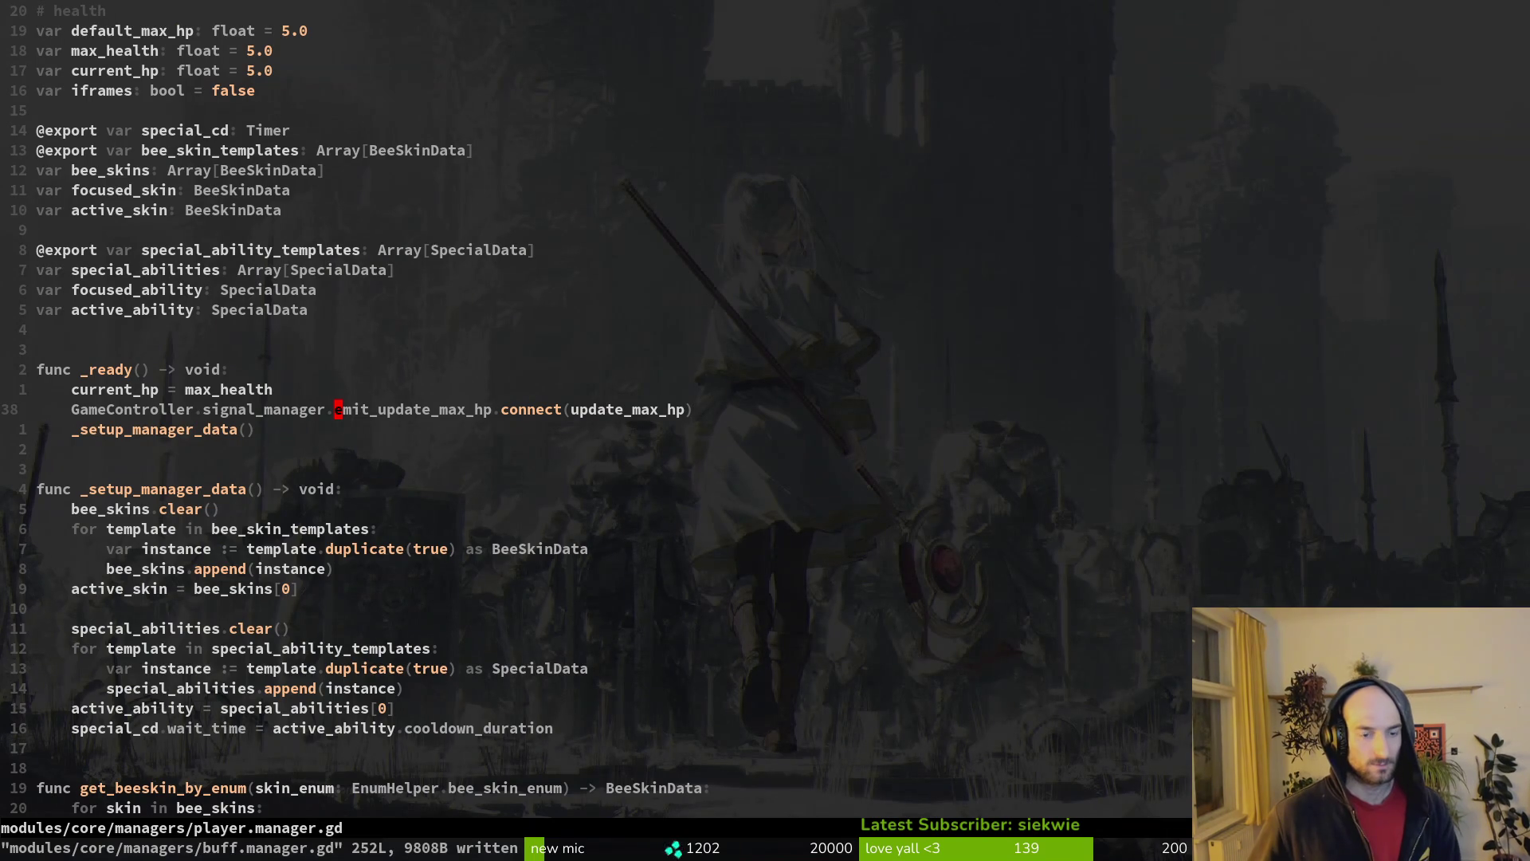
key("space")
key("f")
key("f")
type("p")
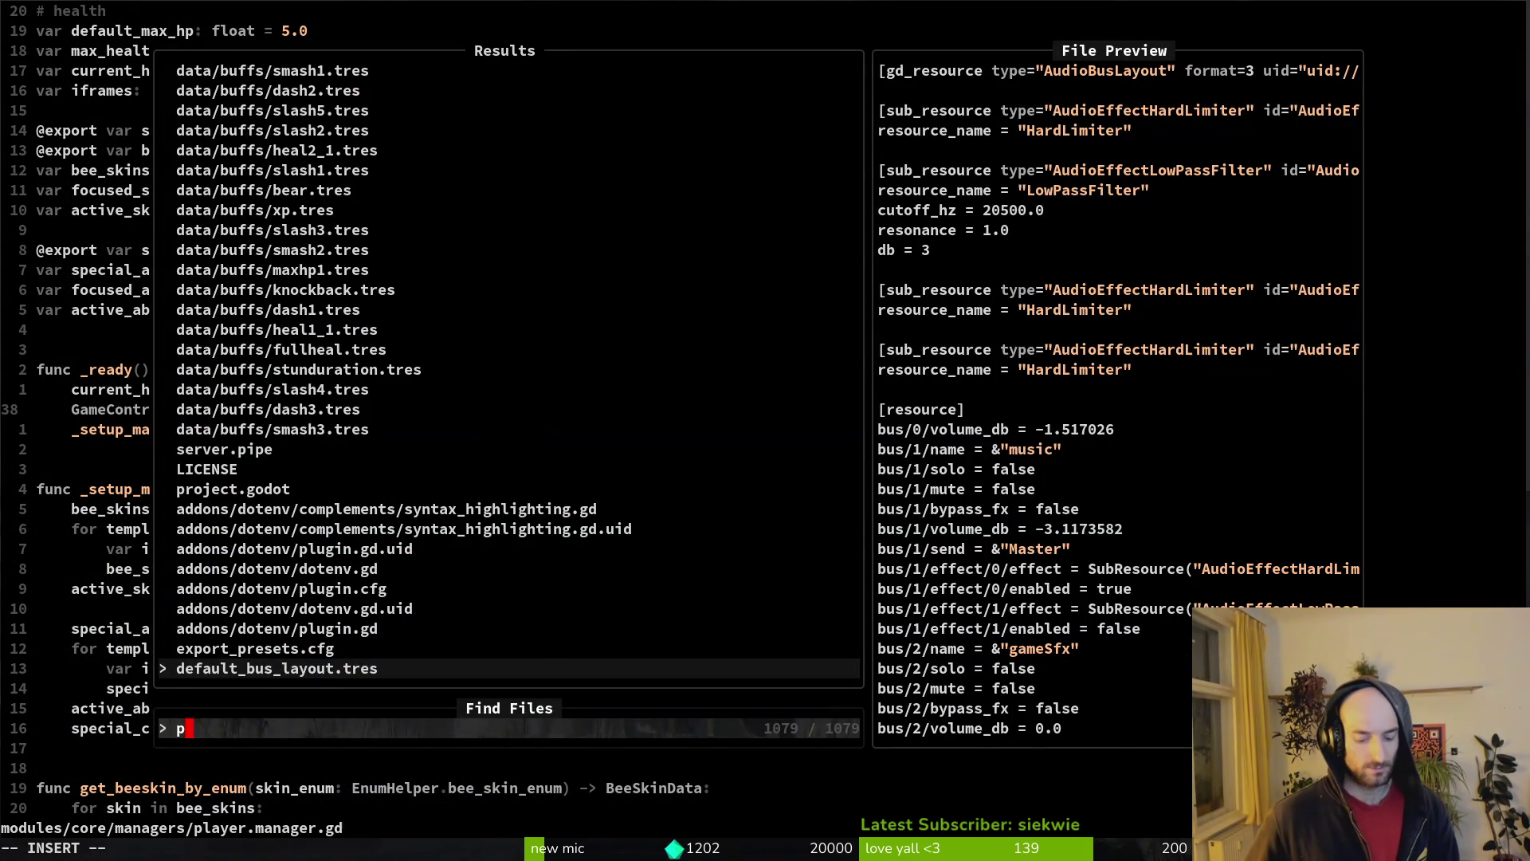
type("hpba")
key("Return")
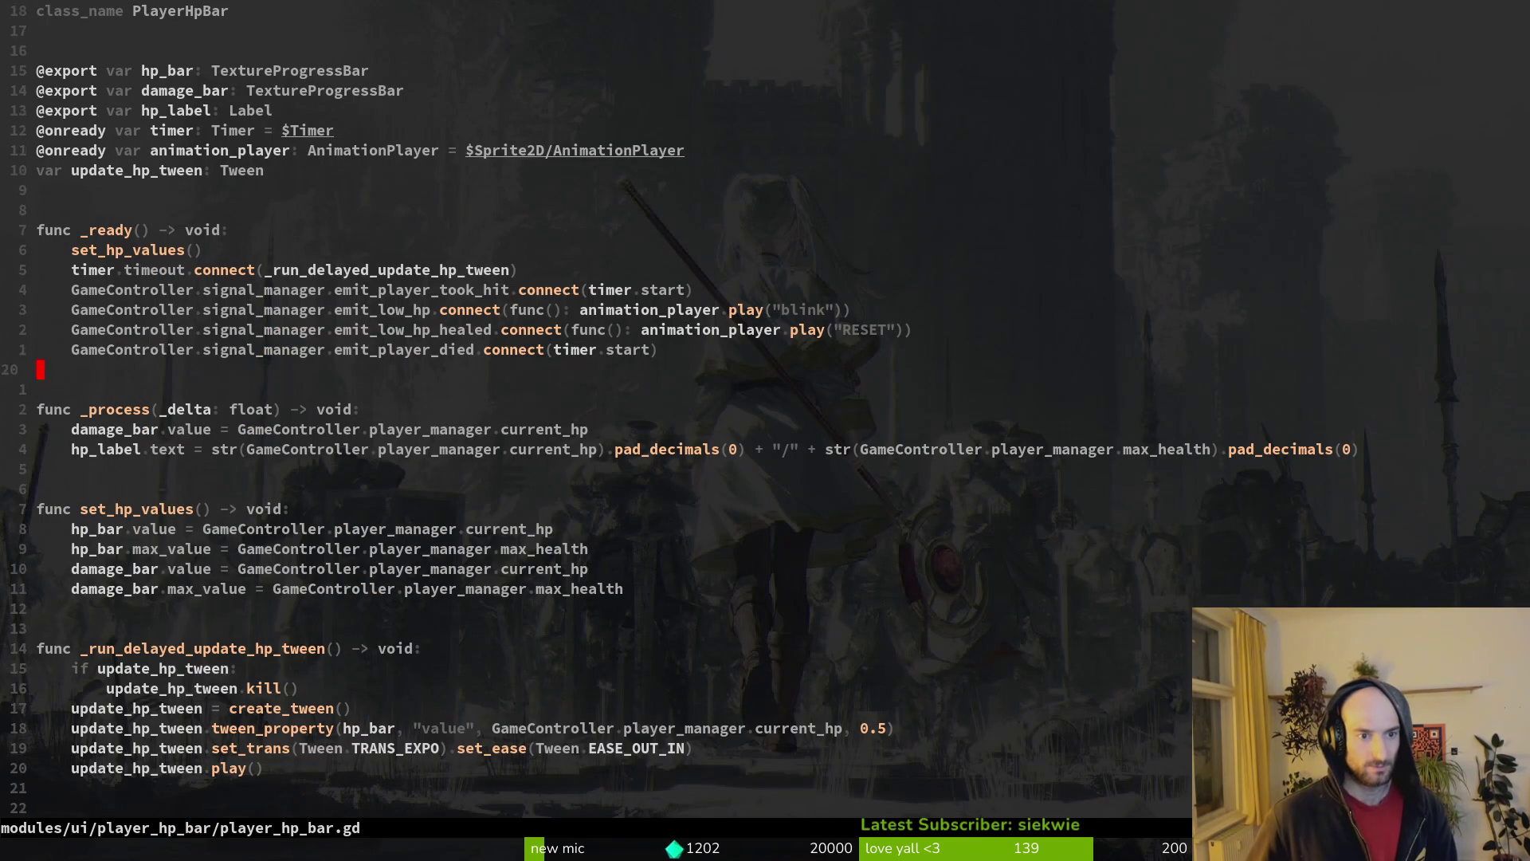
left_click(136, 309)
key("super+v")
key("Down")
key("Down")
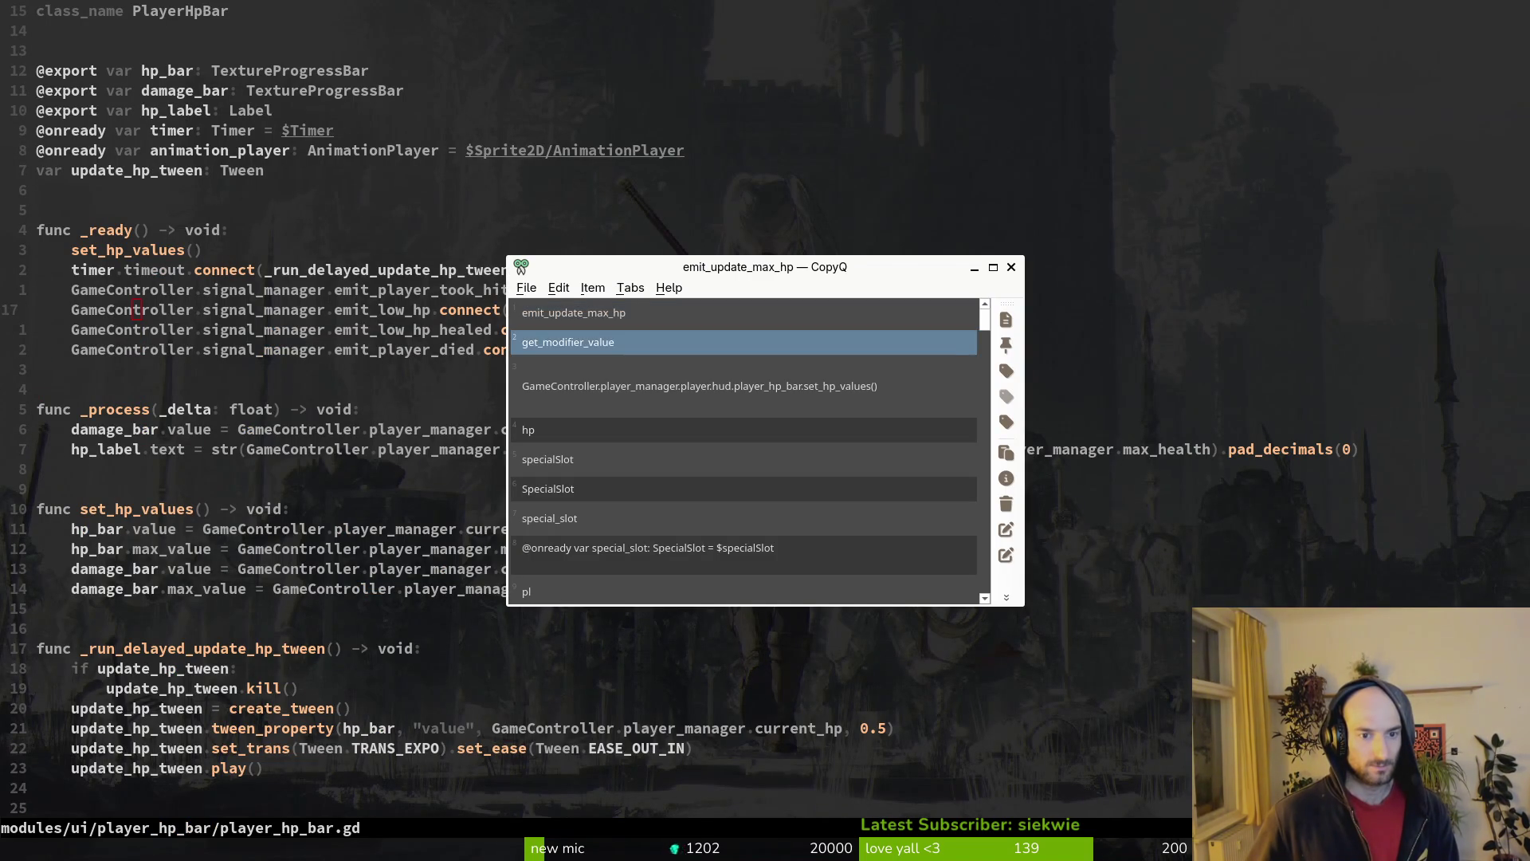
key("Return")
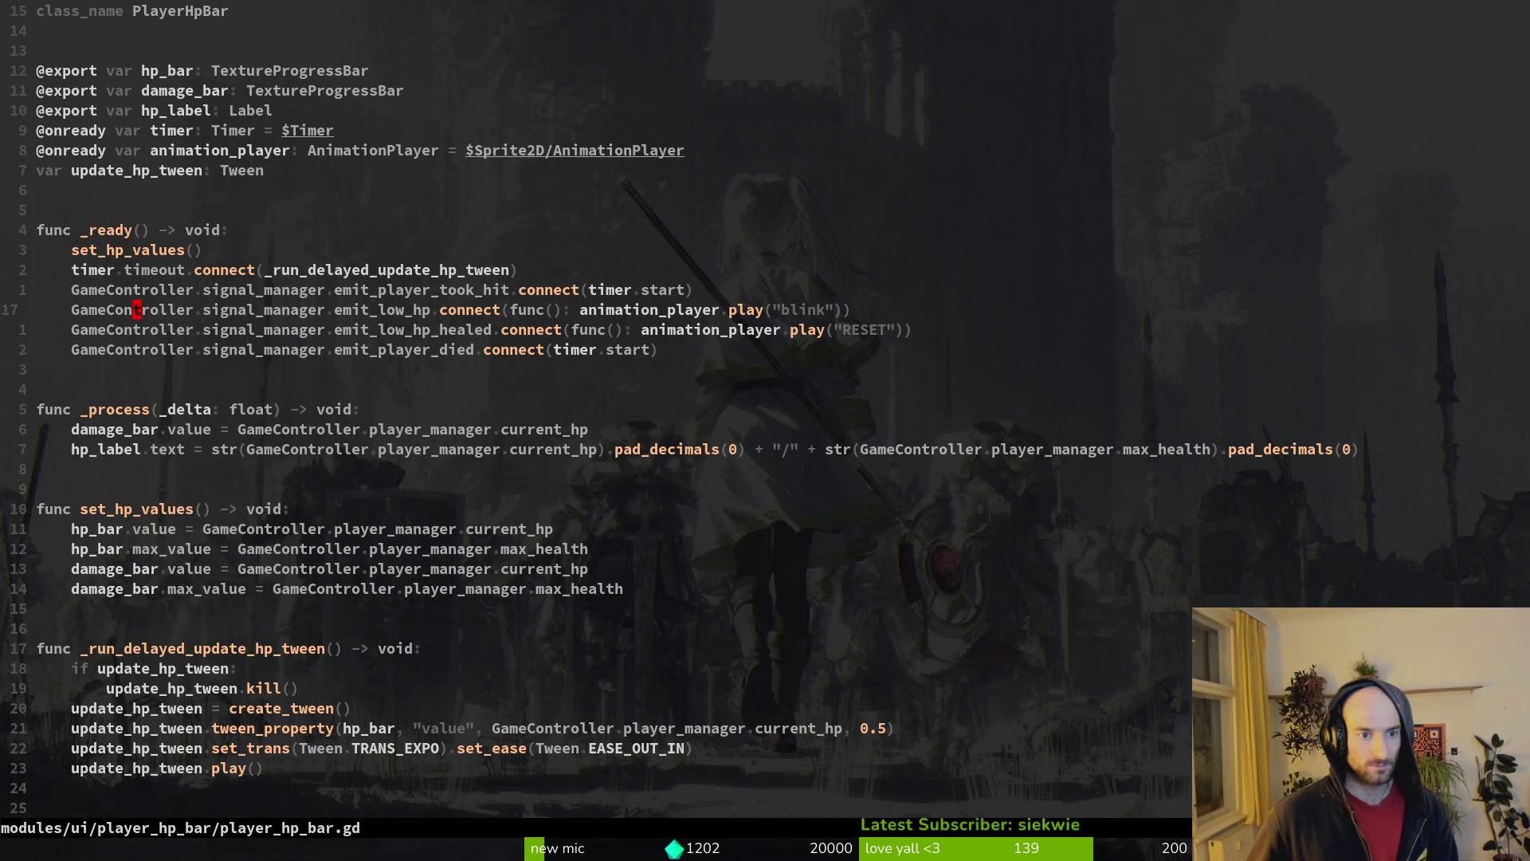
- Duplicate the emit_player_died connection line and rename the copy's signal to emit_update_max_hp
key("j")
key("j")
key("y")
key("y")
key("p")
key("w")
key("w")
key("w")
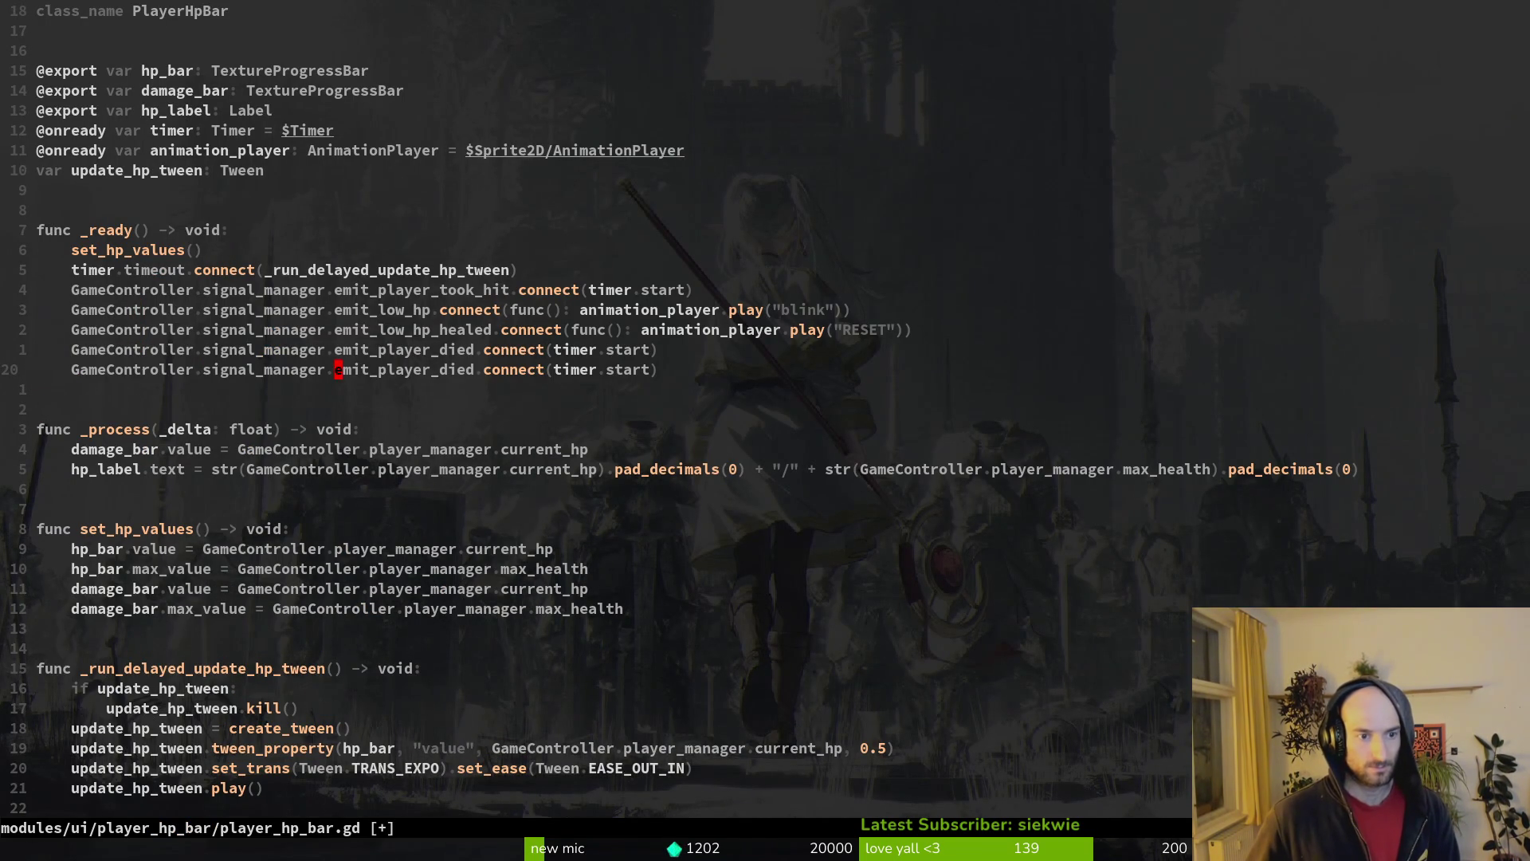
type("ciwemit_update_max_hp")
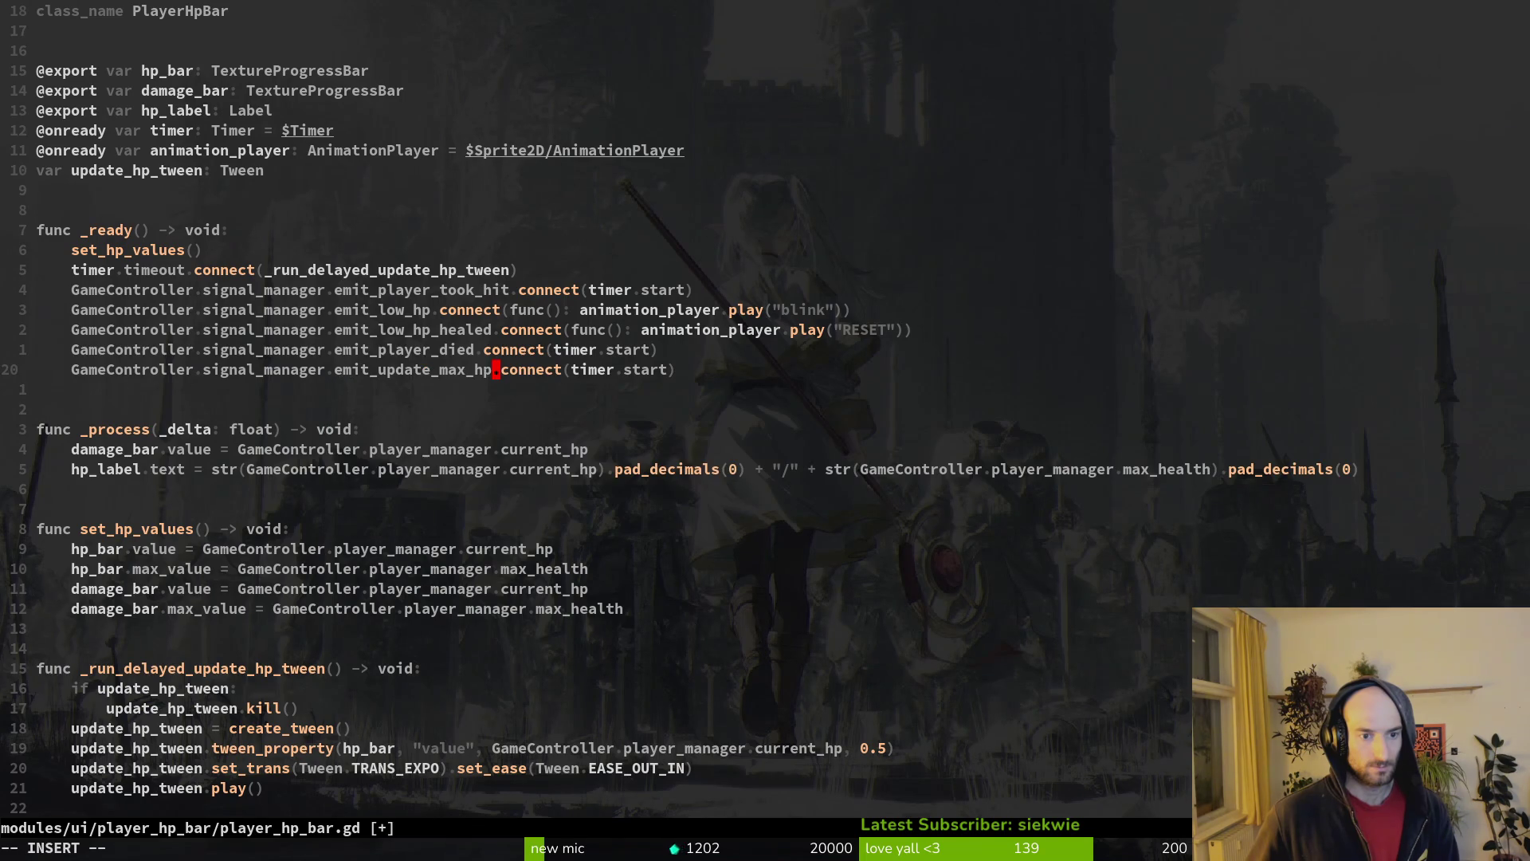
key("Escape")
type(":w")
key("Return")
- Make line 20 read emit_update_max_hp.connect(set_hp_values) and save the script
key("v")
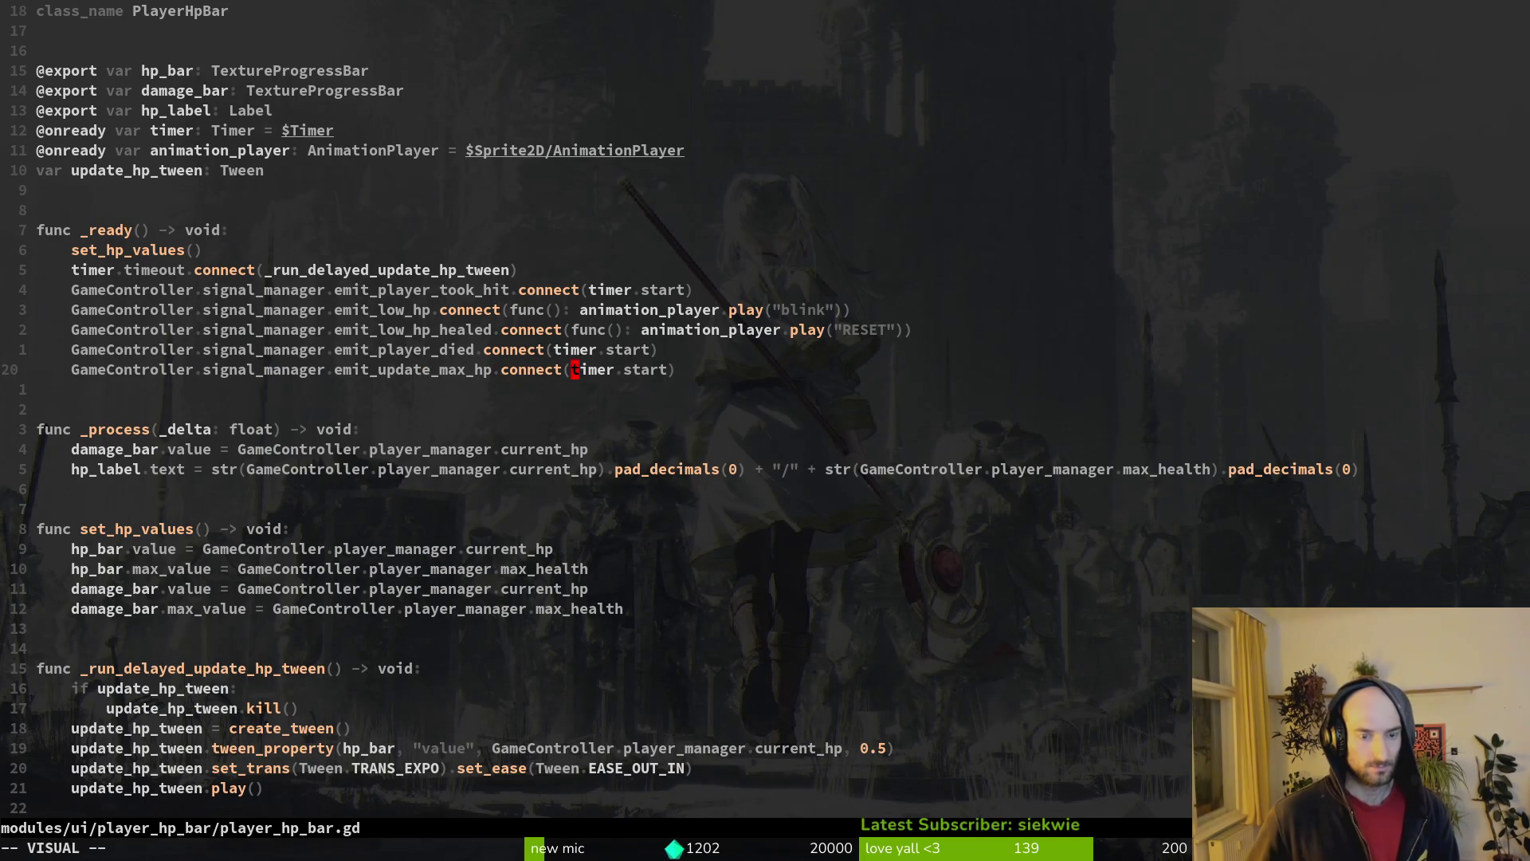
key("w")
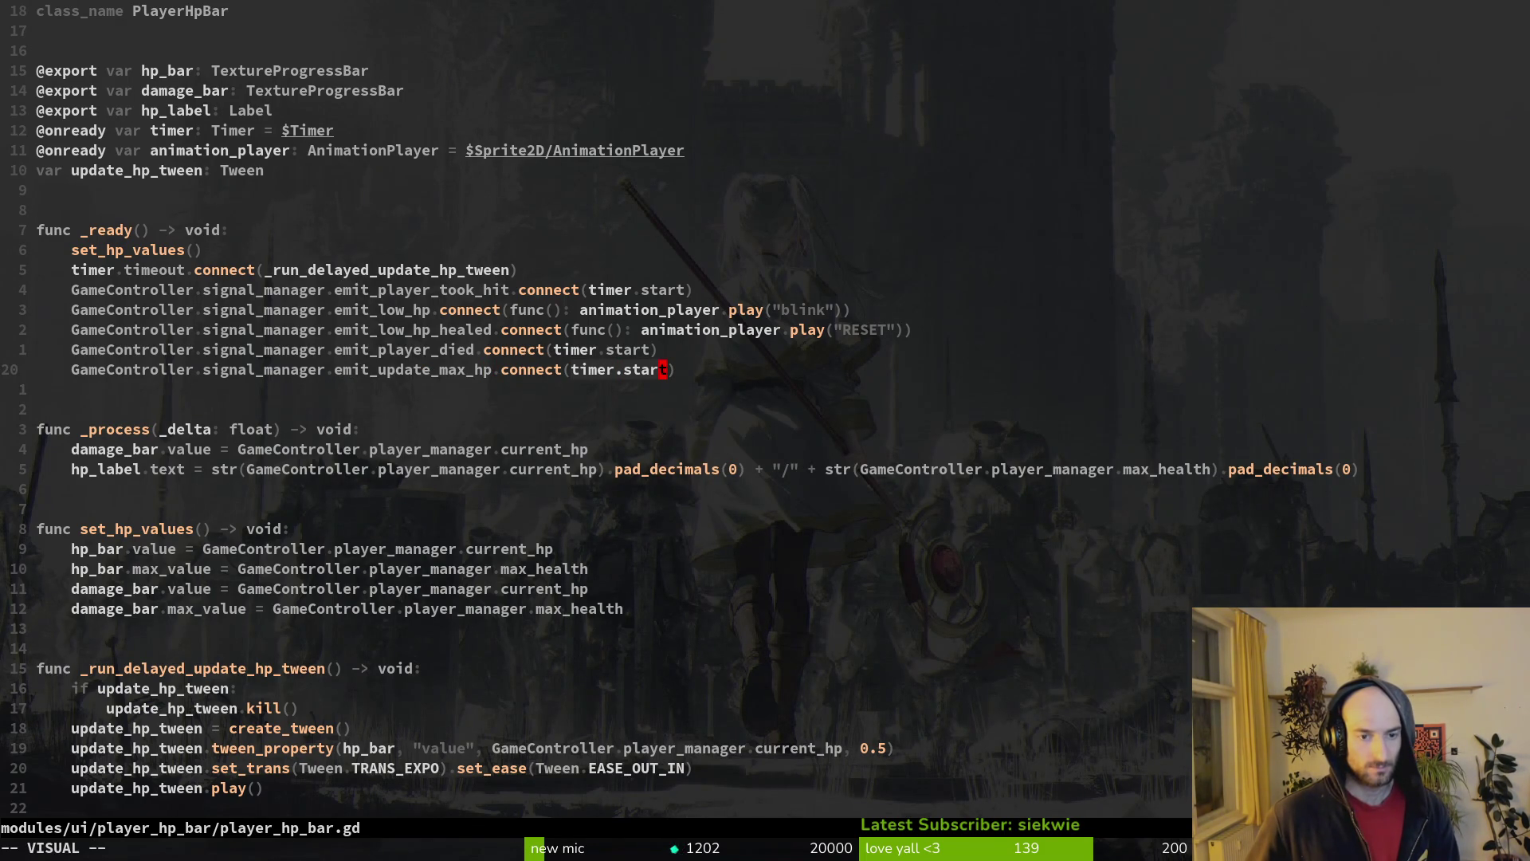
type("ct(et")
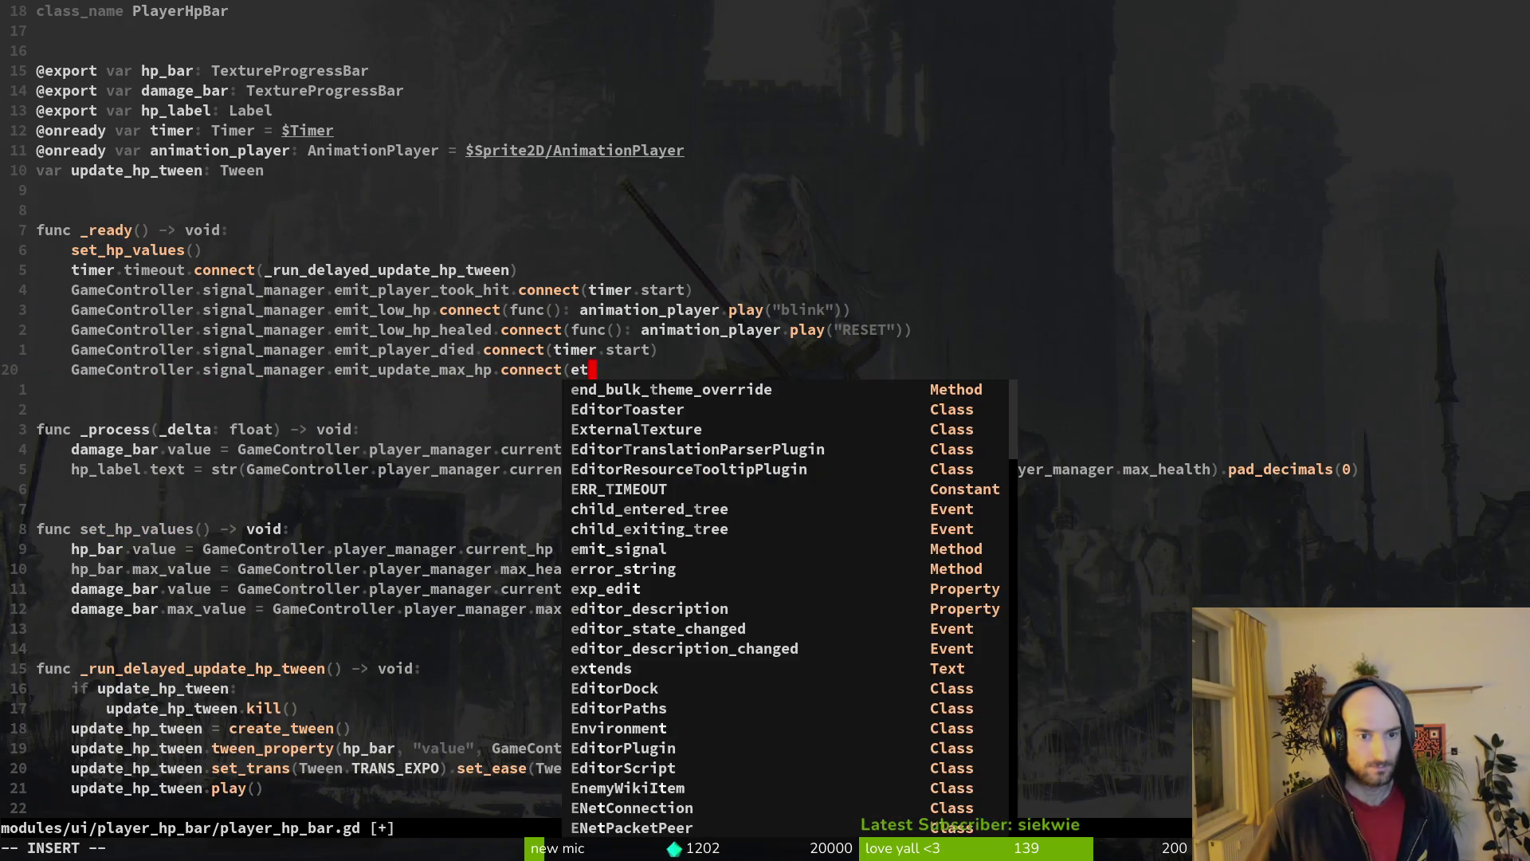
key("BackSpace")
key("BackSpace")
type("set")
key("Tab")
key("Return")
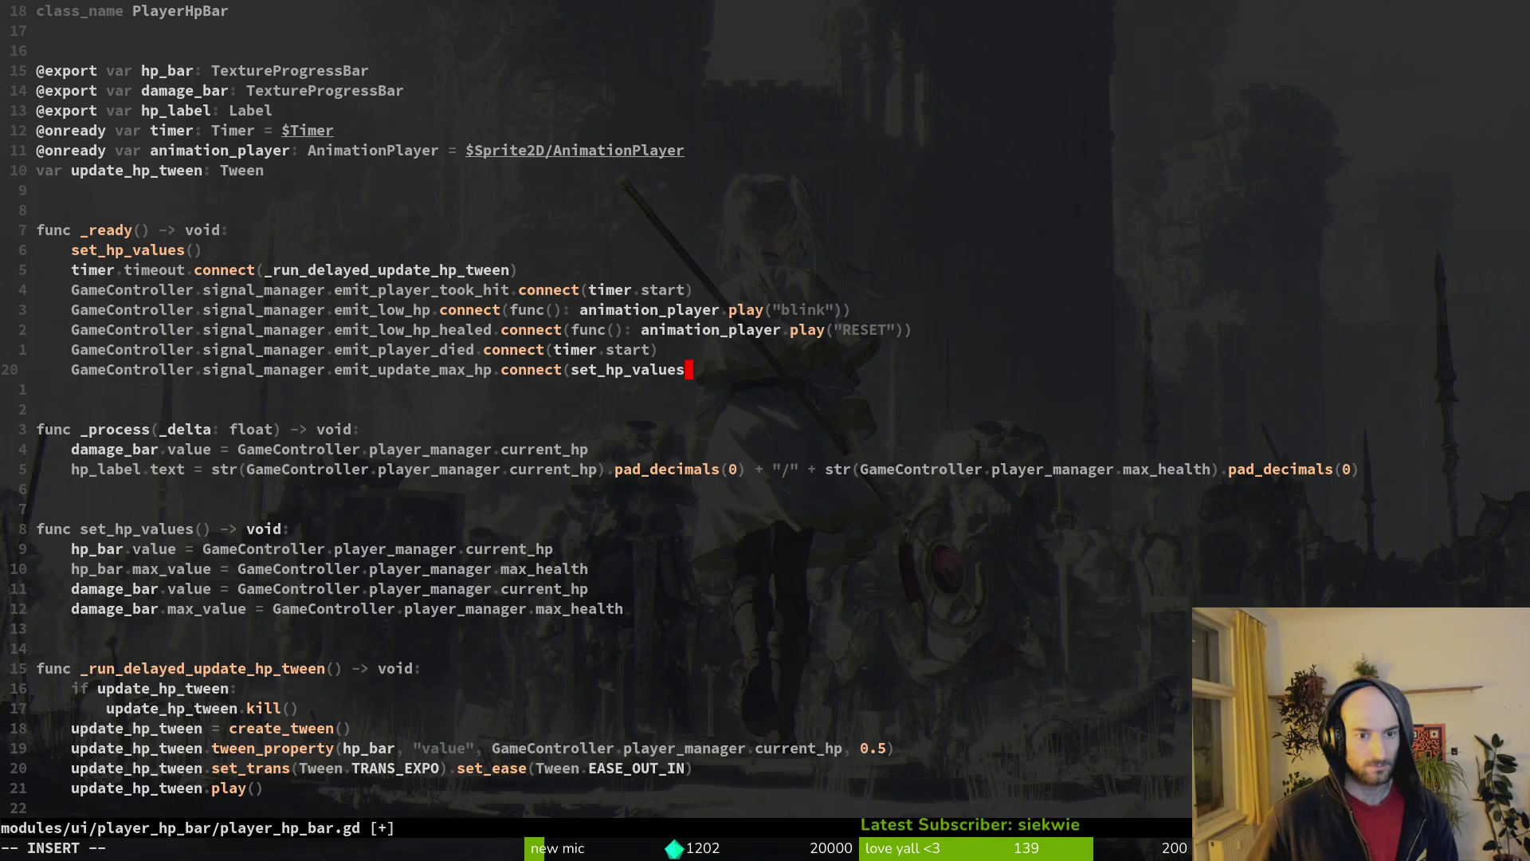
key("Escape")
type(":w")
key("Return")
type("alues)")
key("Escape")
type(":w")
key("Return")
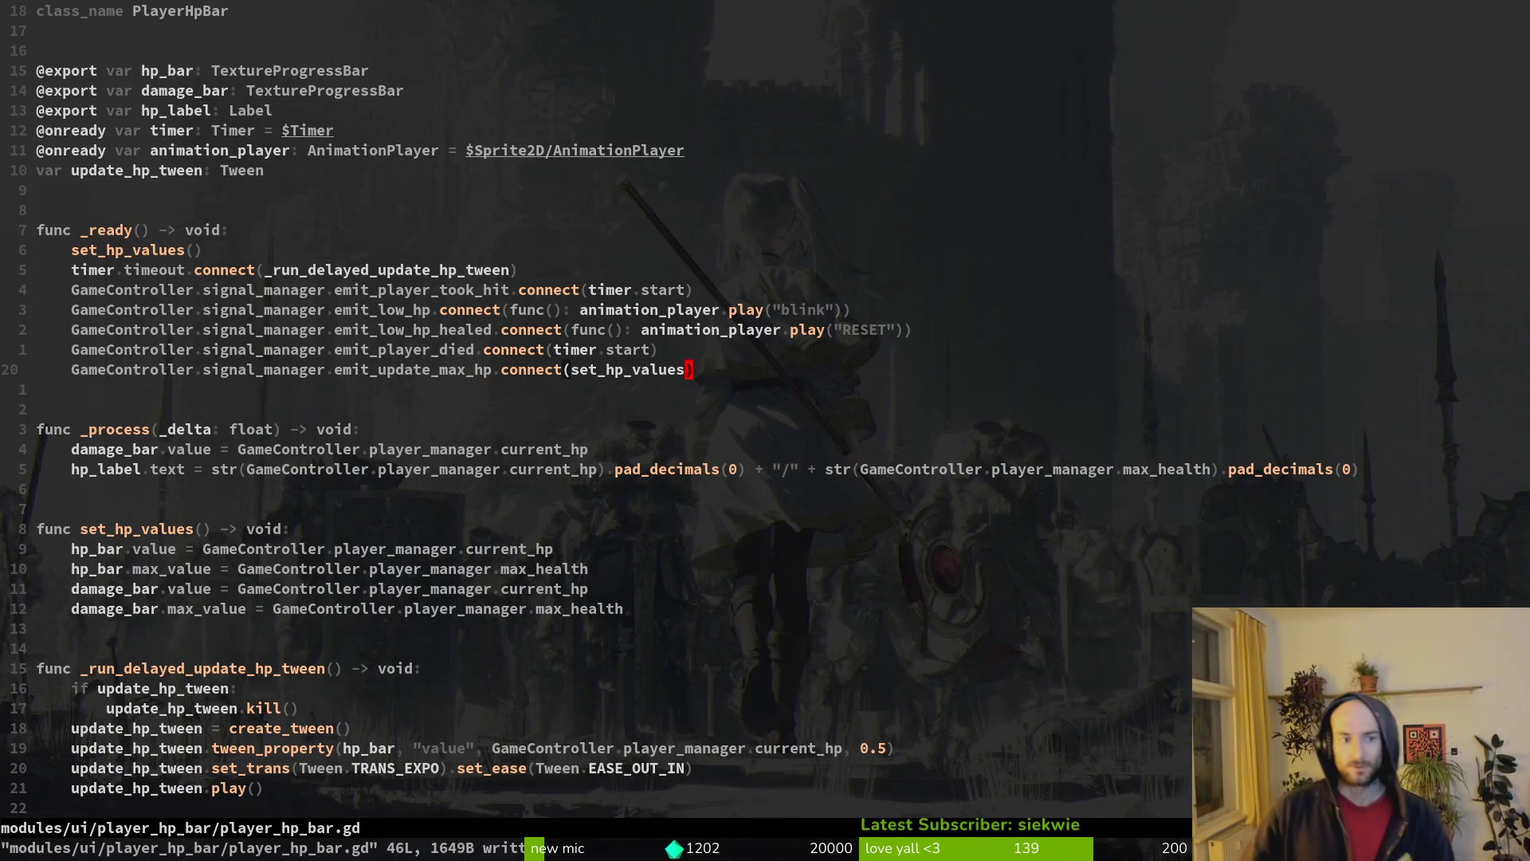
left_click(504, 369)
left_click(415, 369)
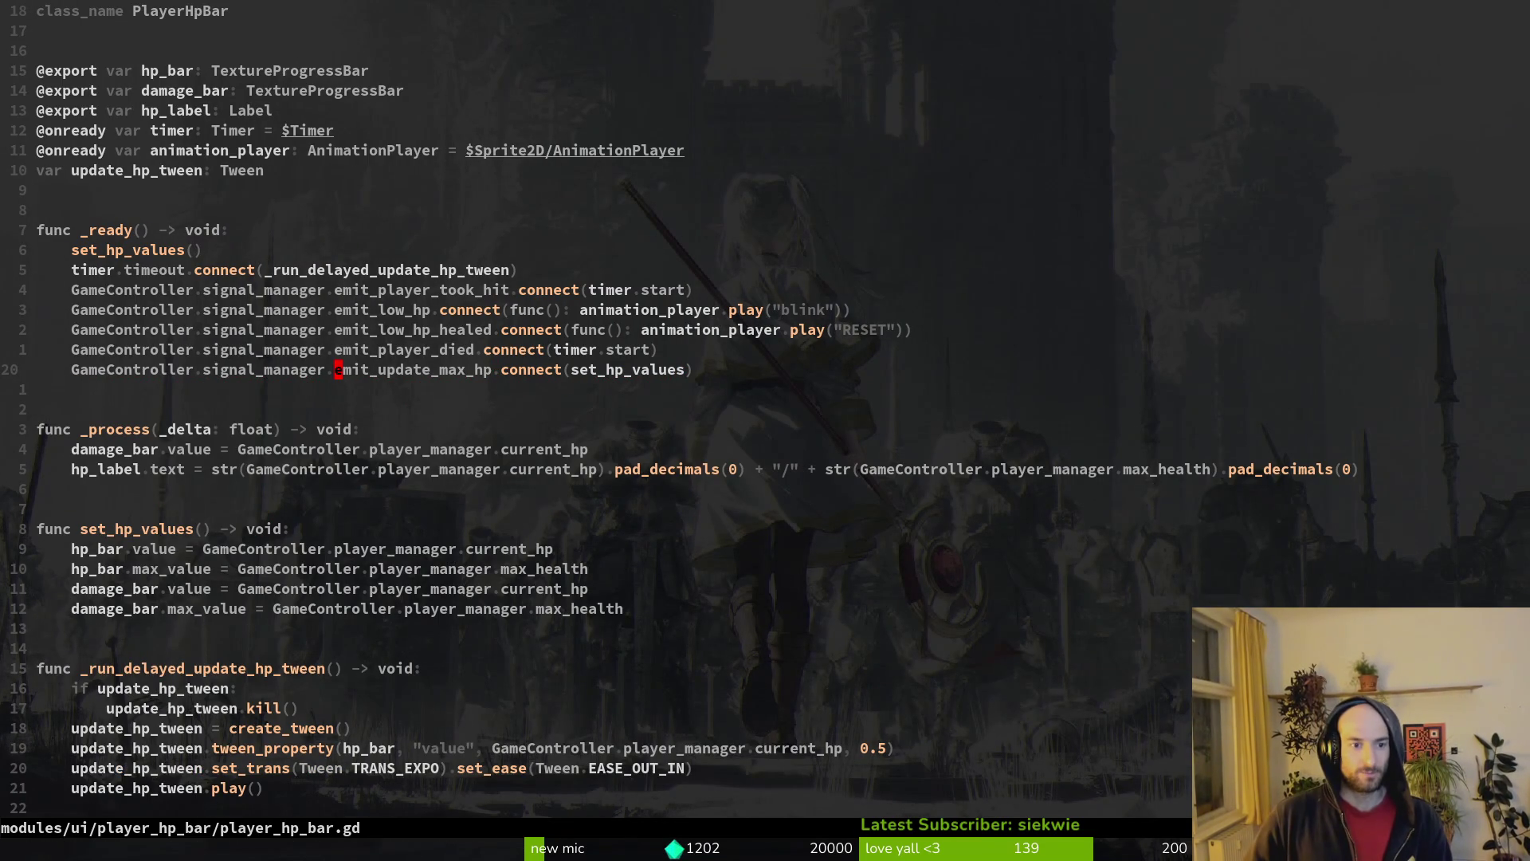
- Grep the project for emit_update_max_hp and inspect its emit in flower_buff.gd
key("space")
key("f")
key("w")
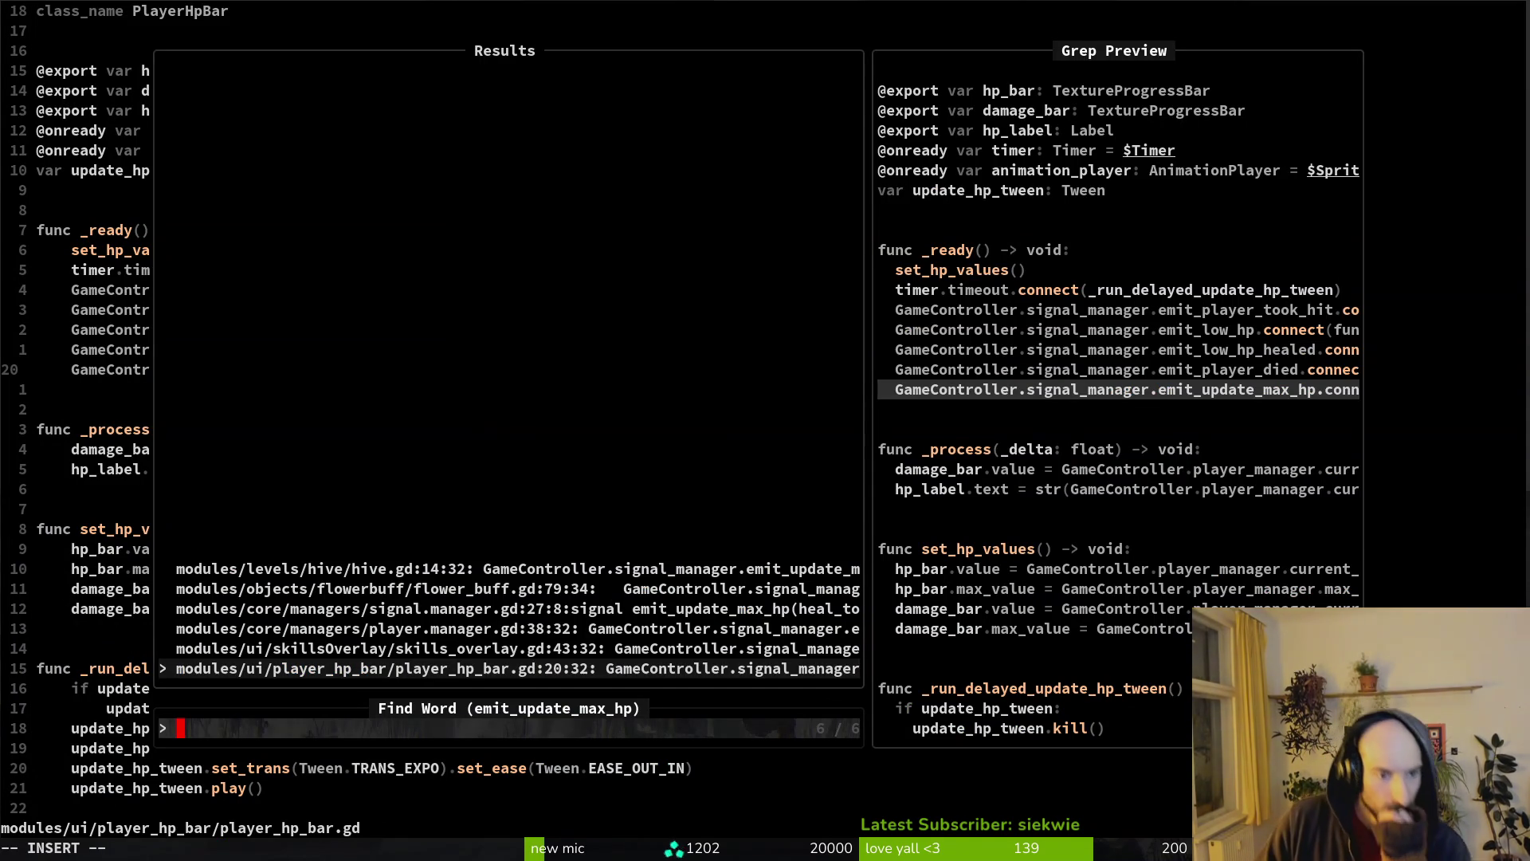
key("Up")
key("Up")
key("Up")
key("Up")
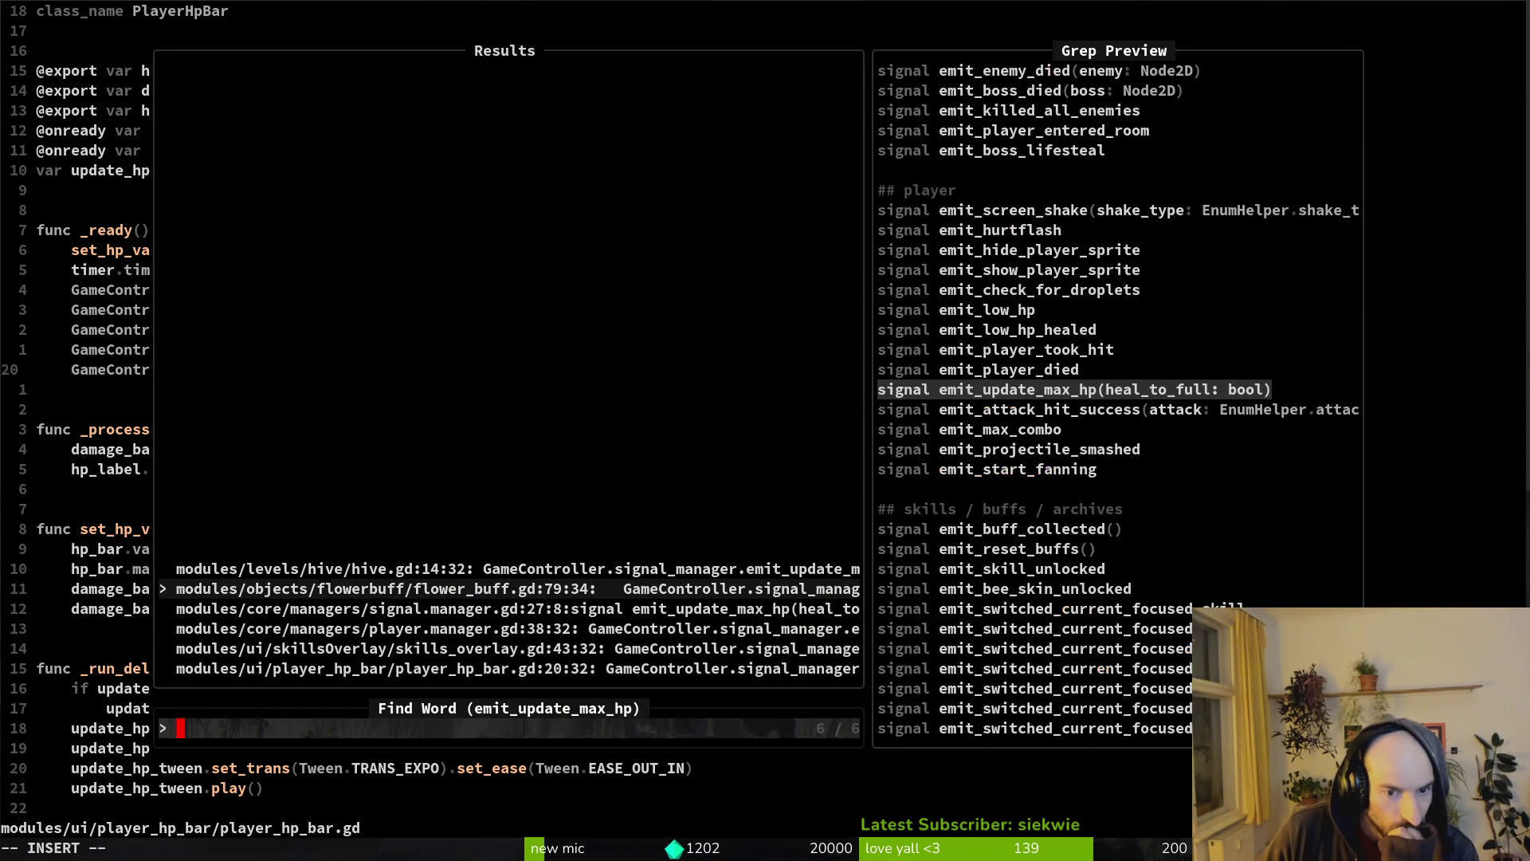
key("Return")
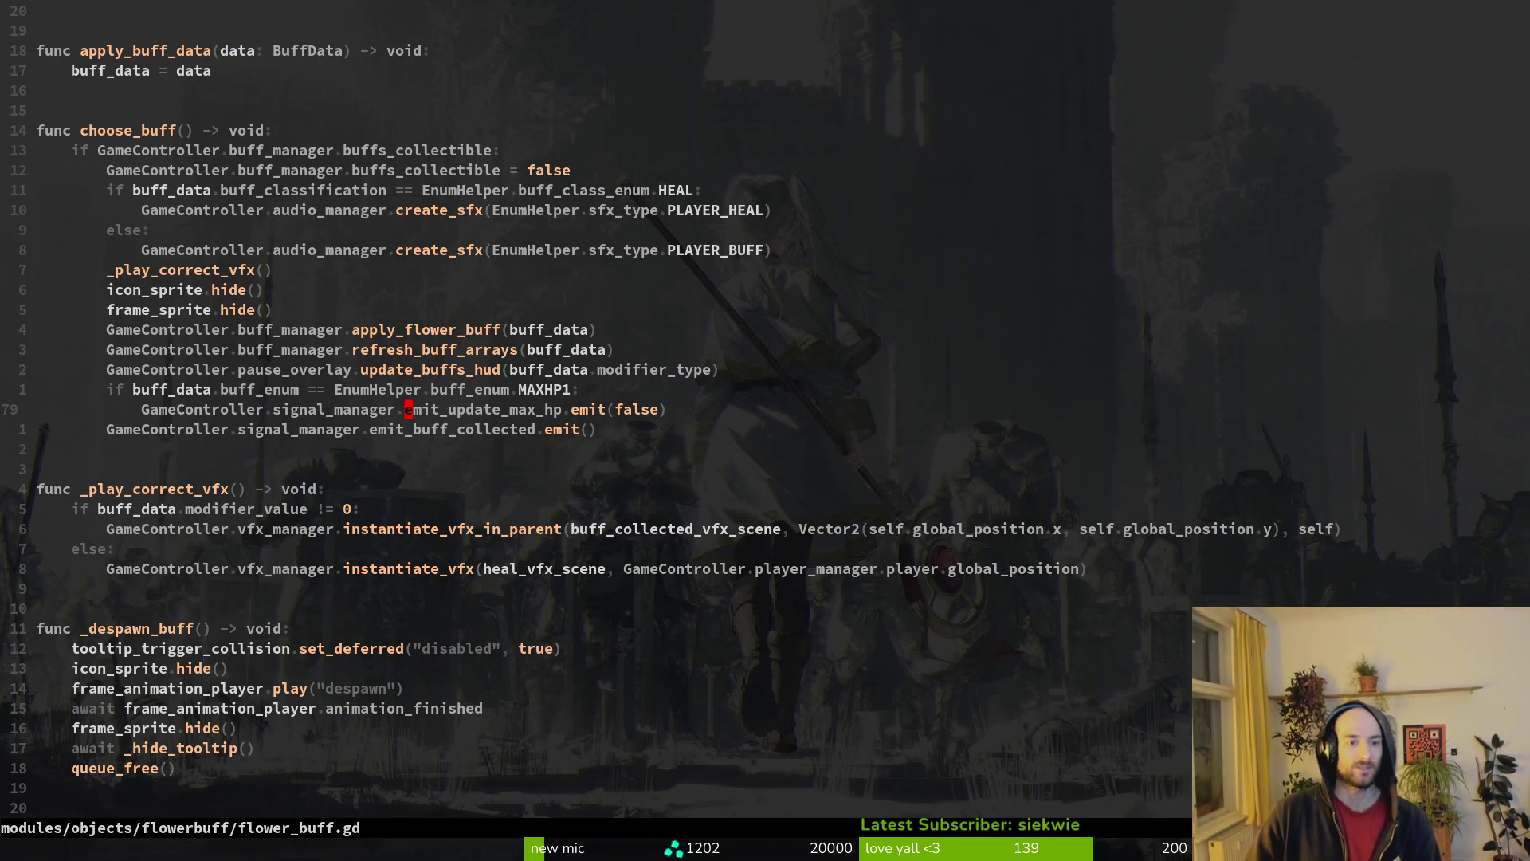
key("ctrl+o")
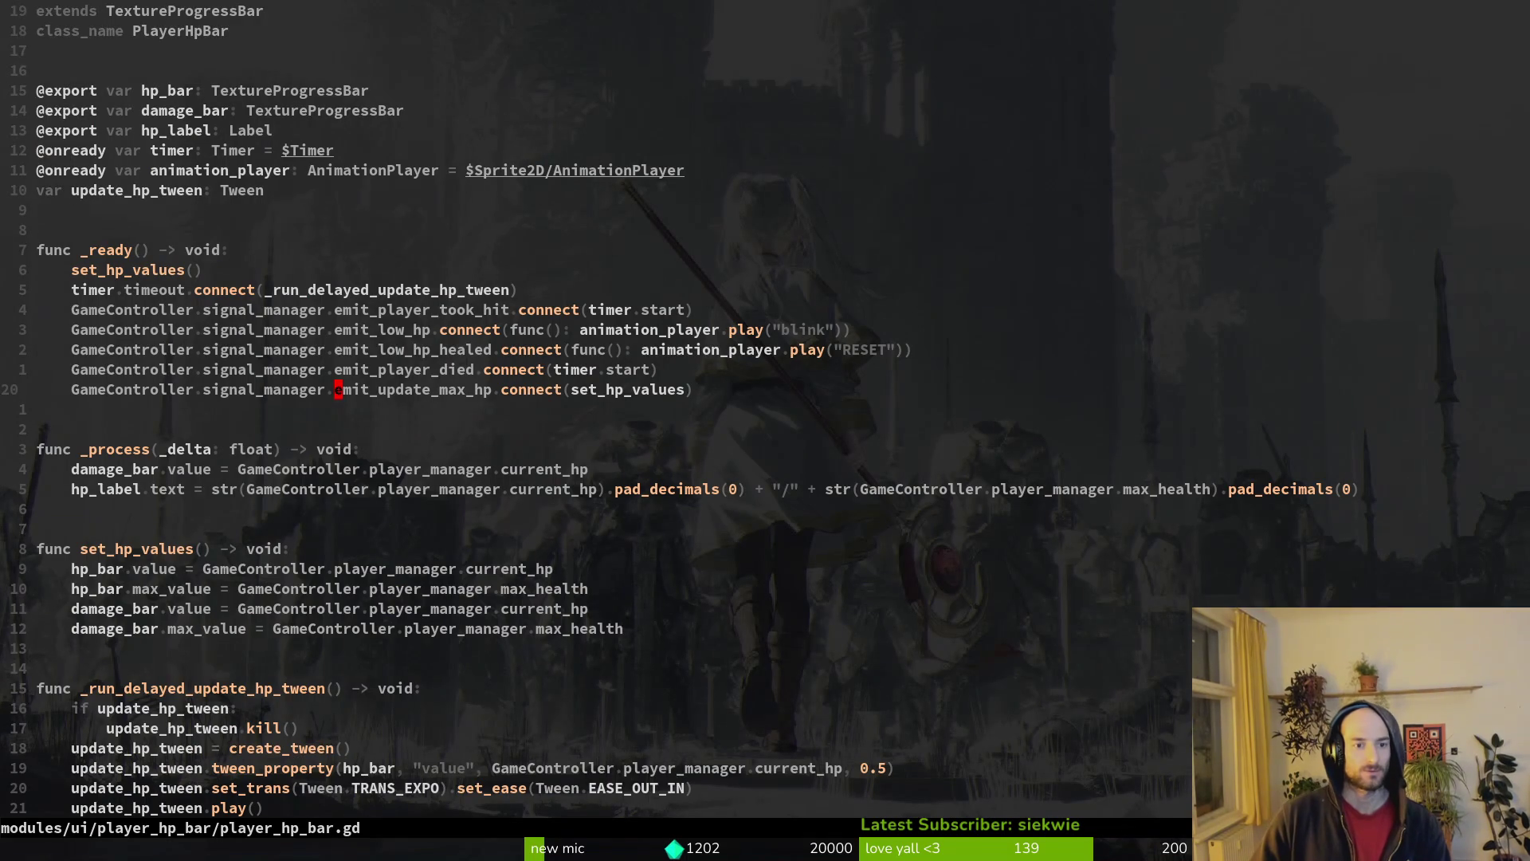
key("ctrl+i")
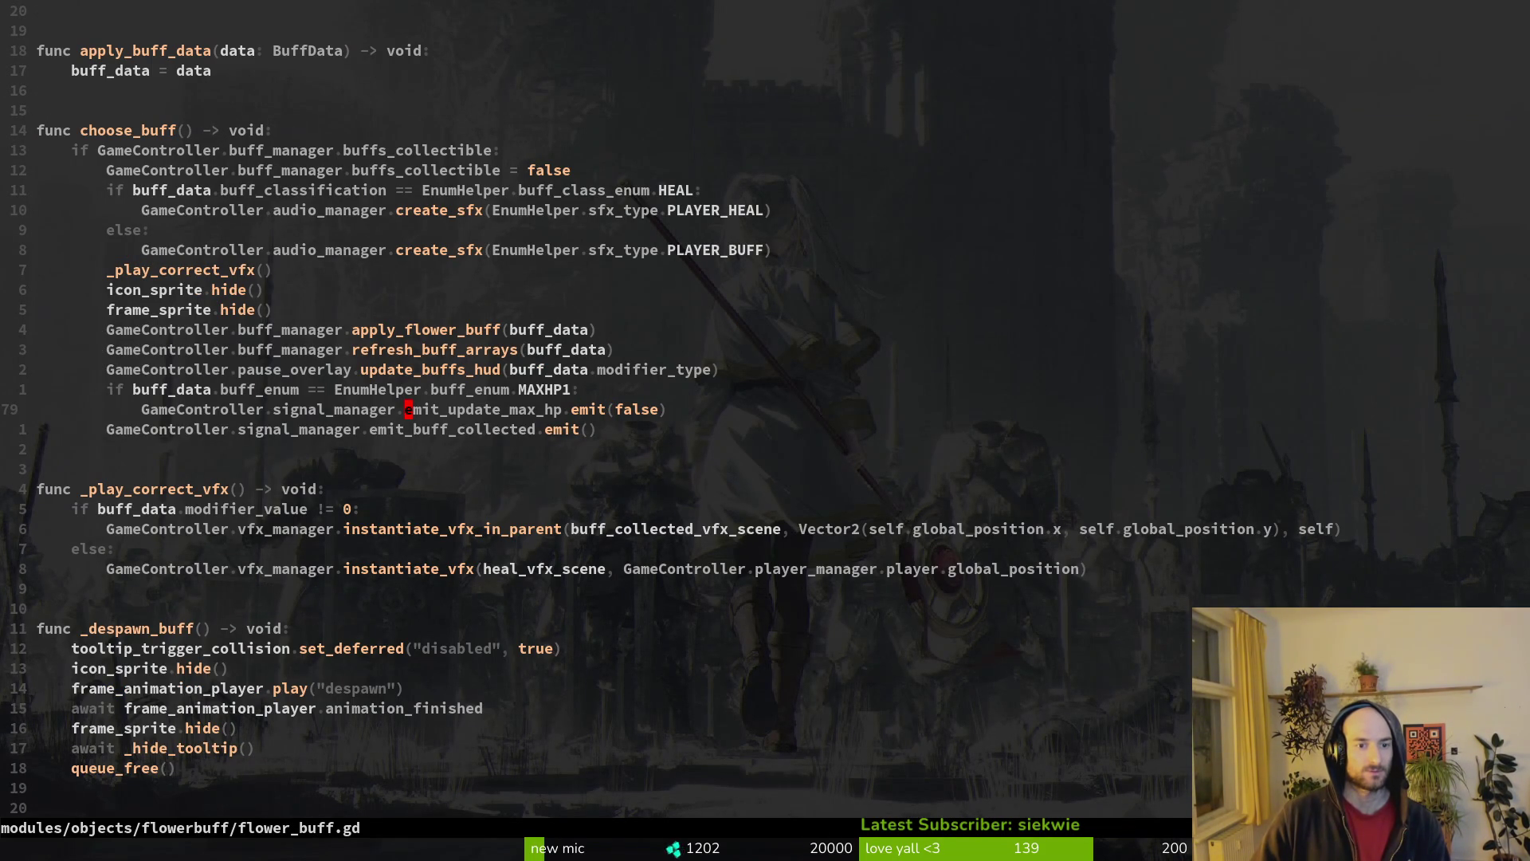
key("e")
key("space")
key("f")
key("w")
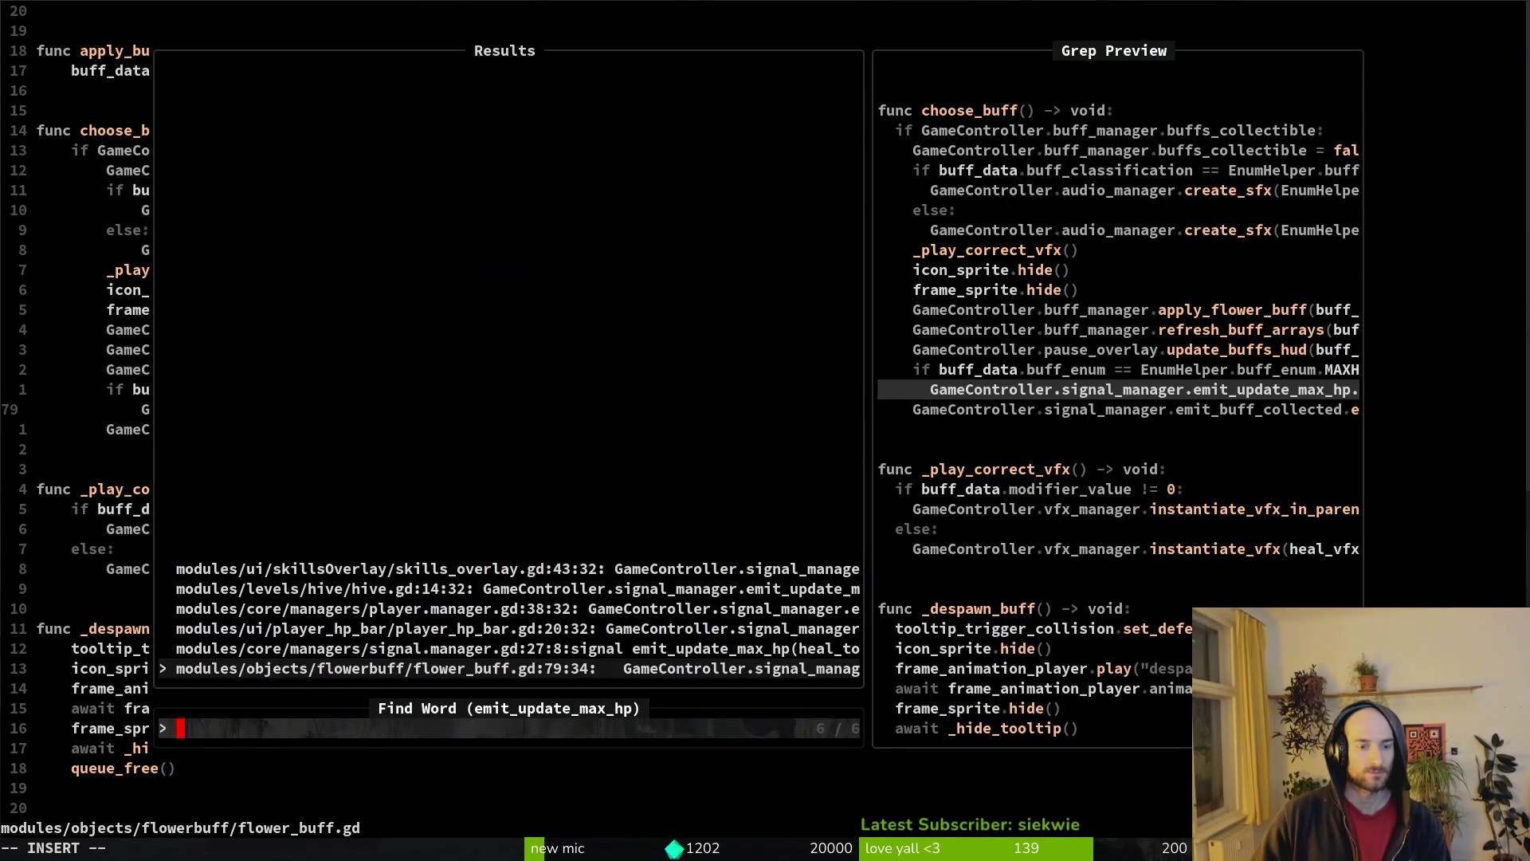
key("Escape")
- Open the emit in hive.gd and preview the signal's bool declaration in signal.manager.gd
key("space")
key("f")
key("w")
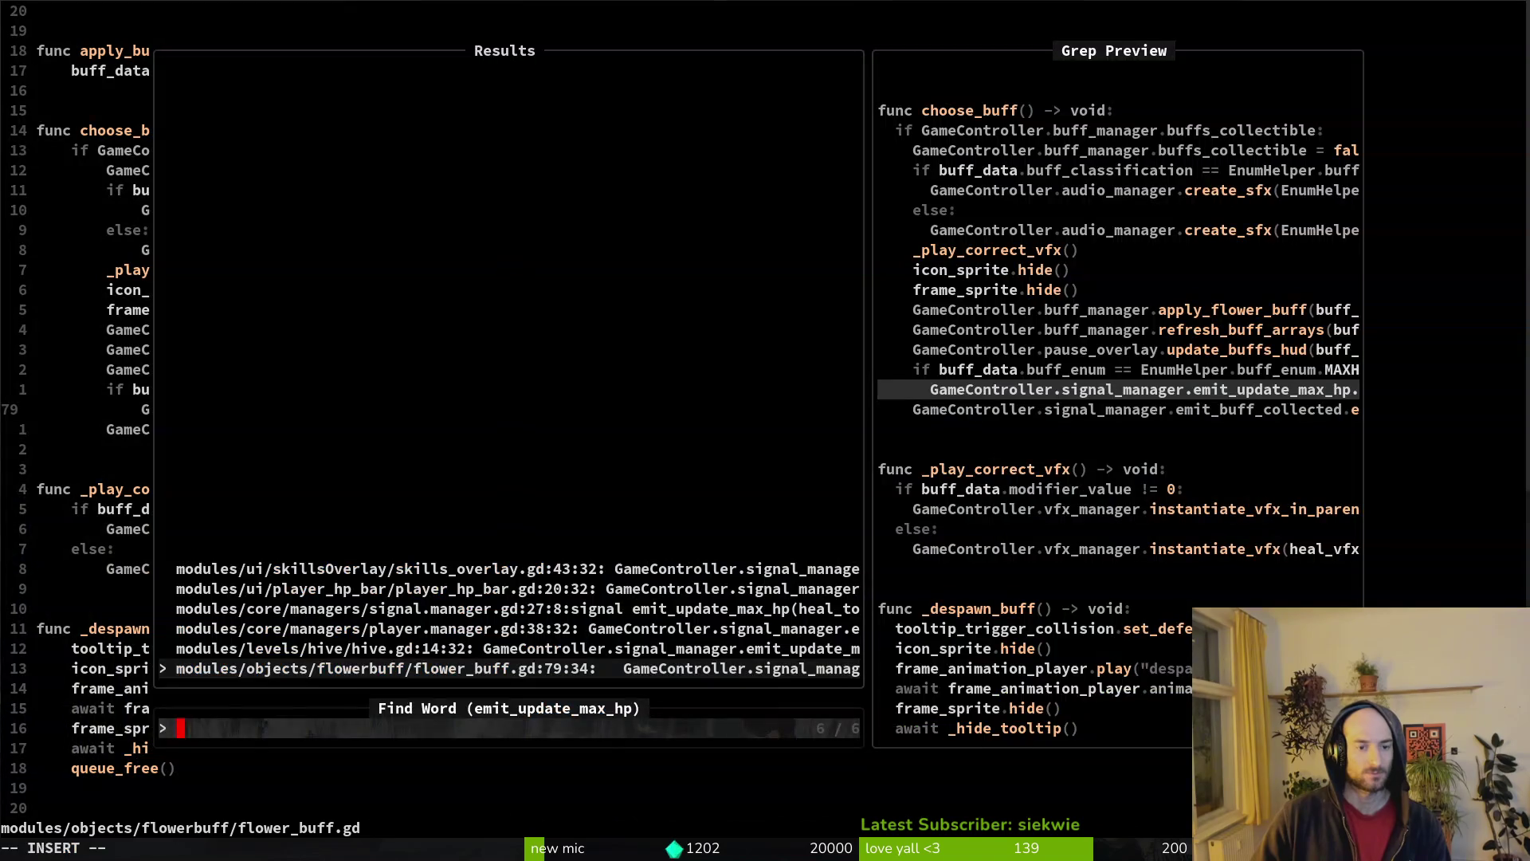
key("Up")
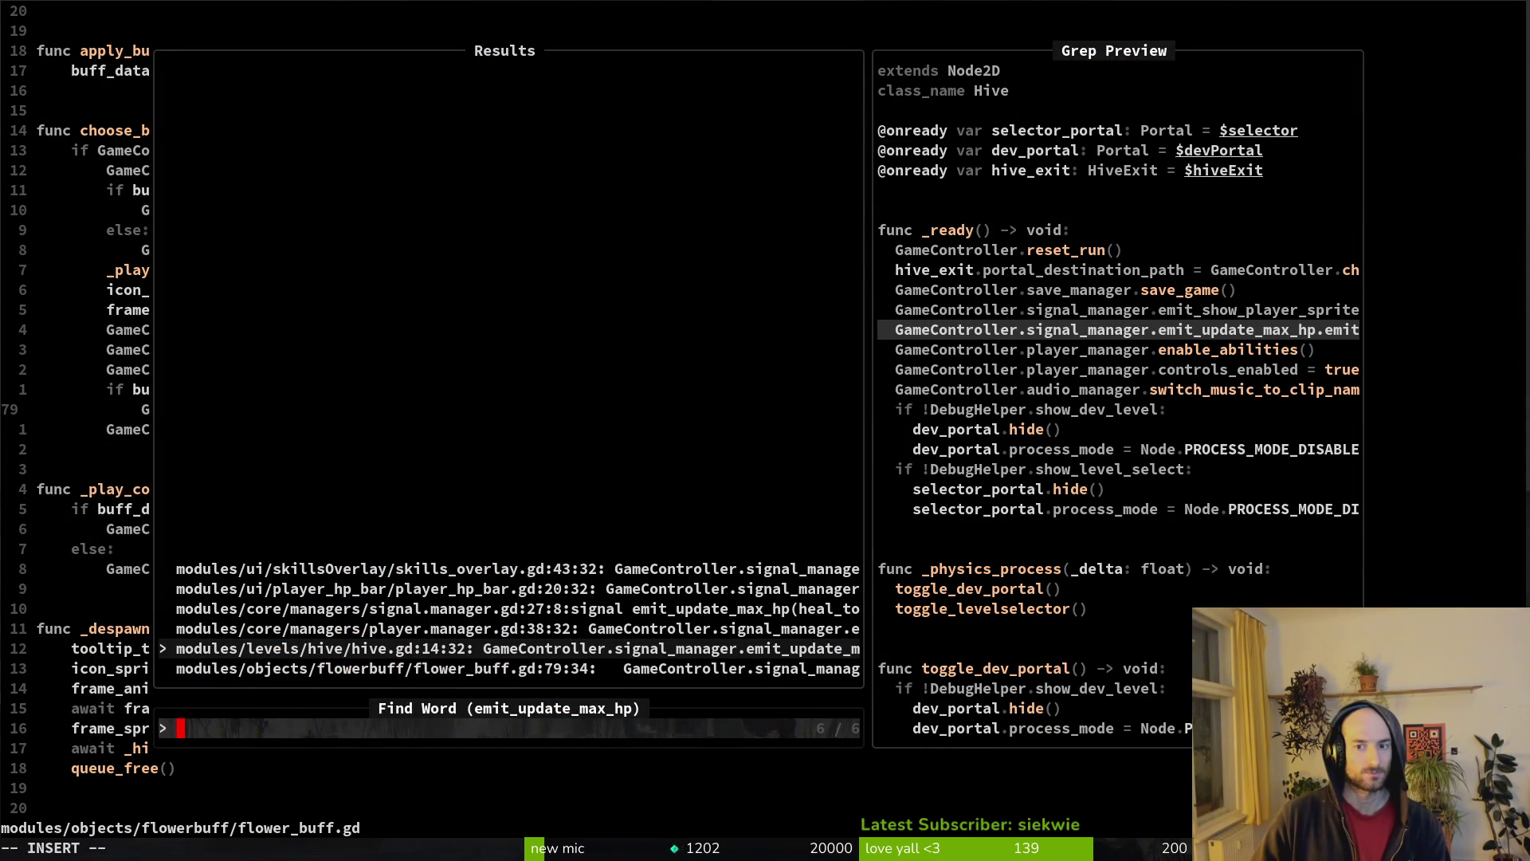
key("Return")
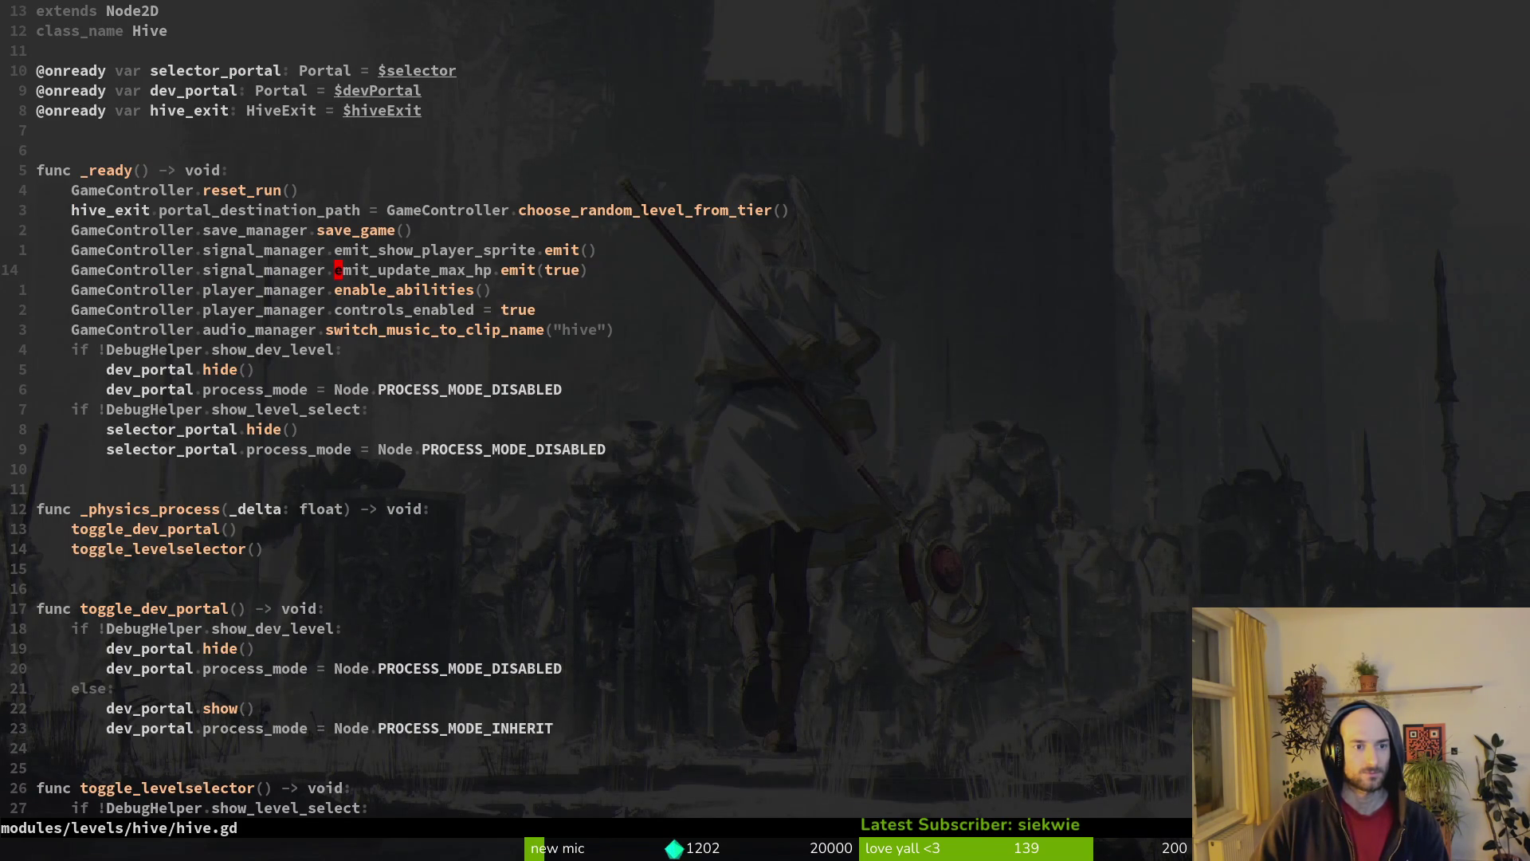
key("space")
key("f")
key("w")
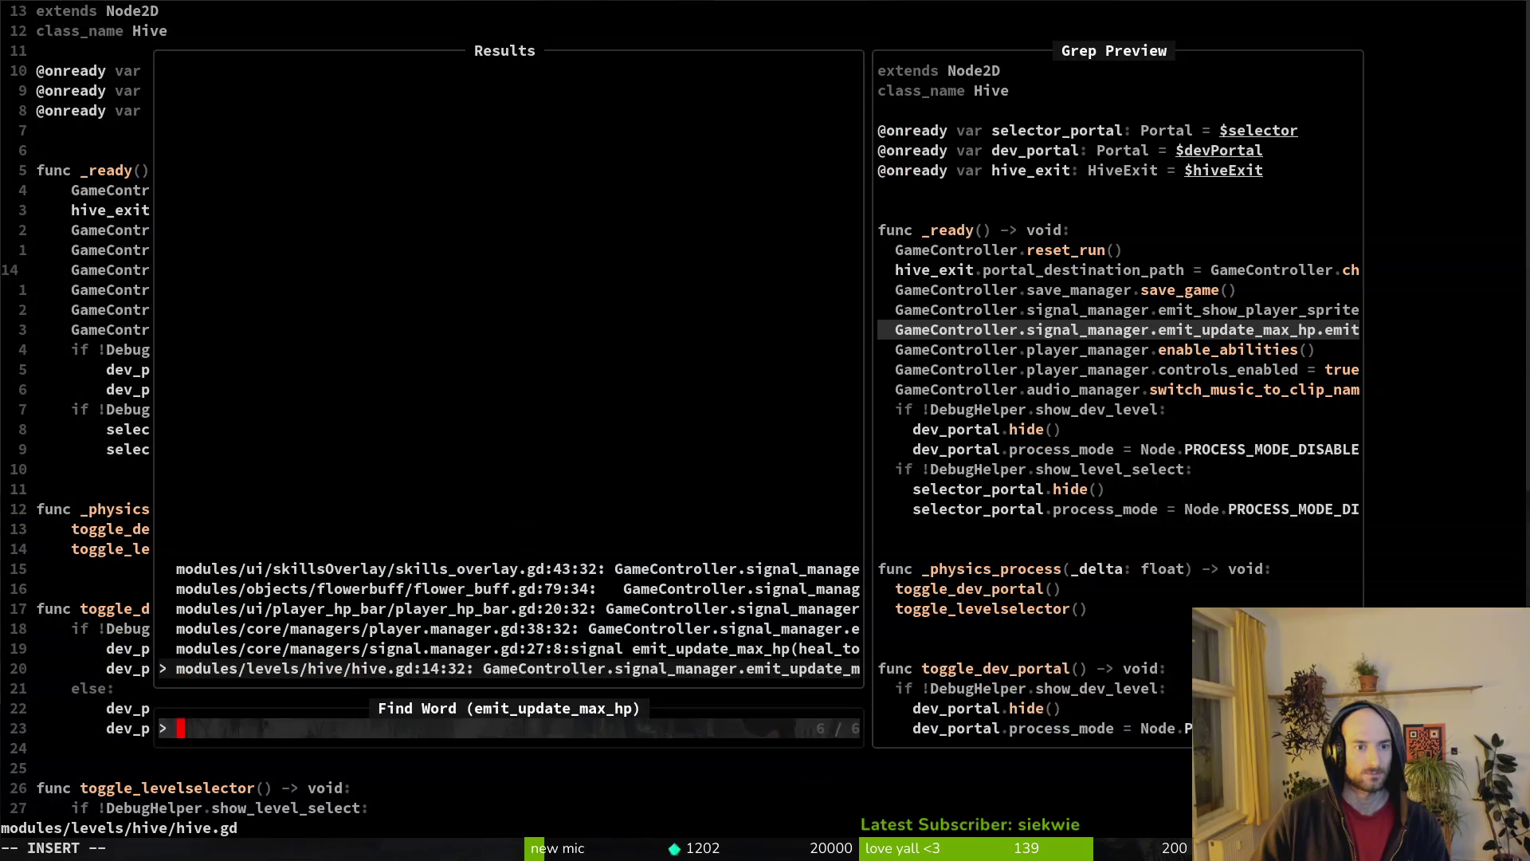
key("Up")
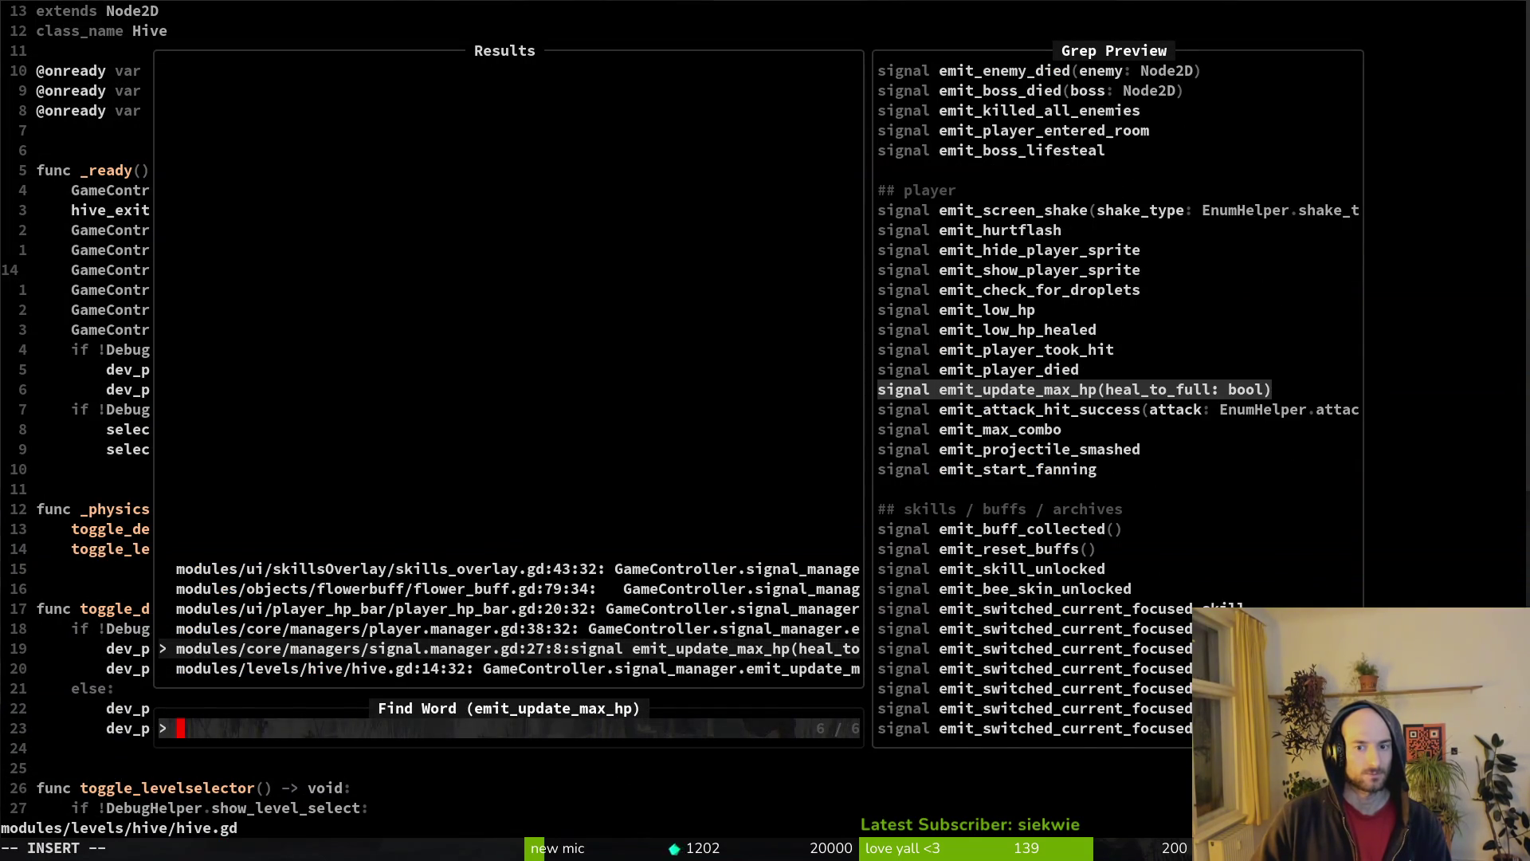
key("Escape")
key("alt+Tab")
- Run the game and read the hive.gd line 14 error: set_hp_values called with 1 argument
key("F5")
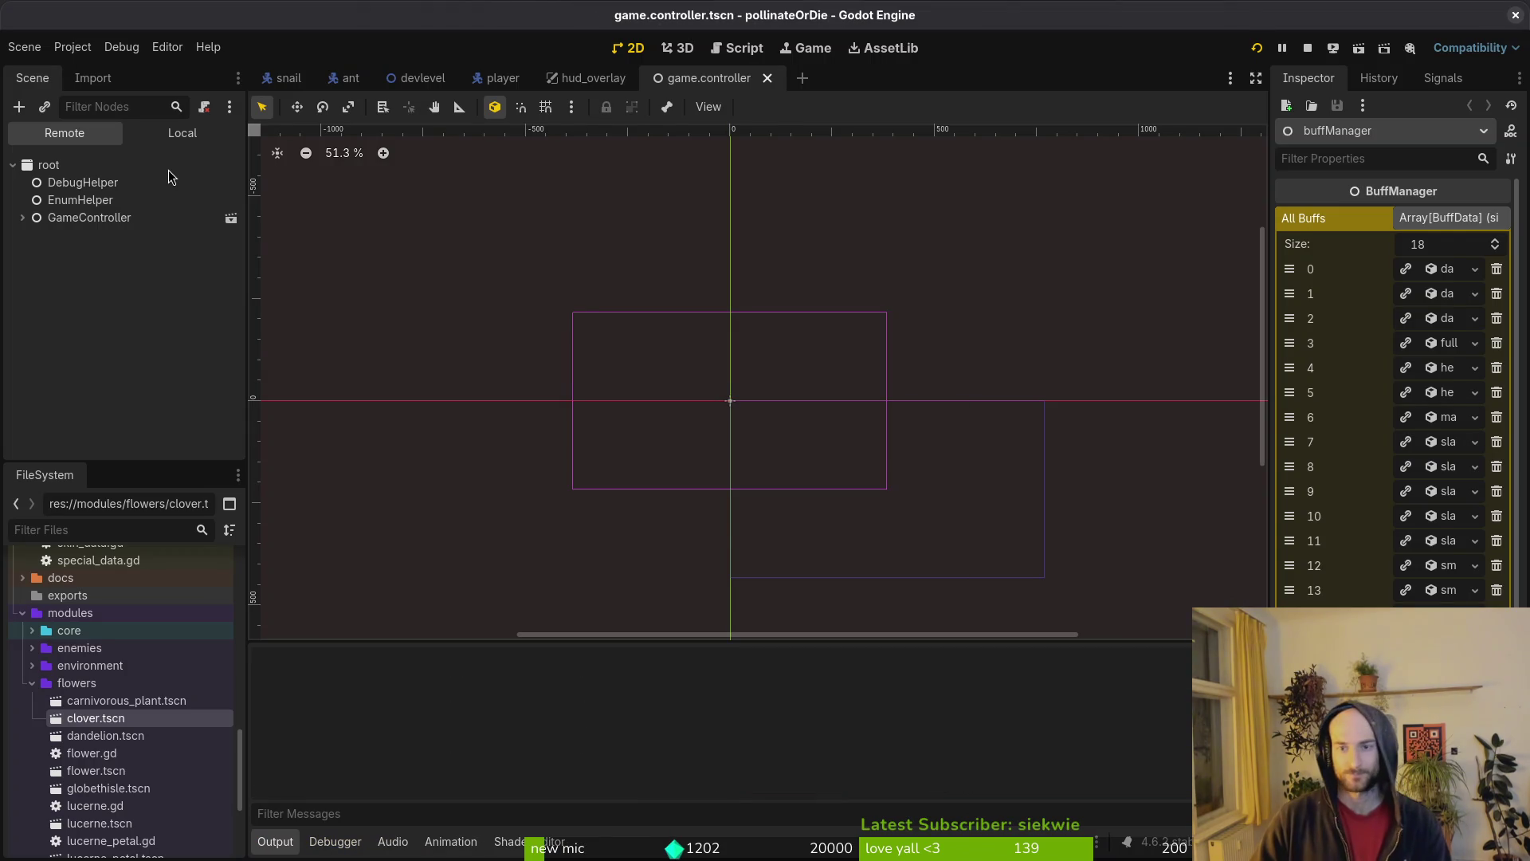
key("Return")
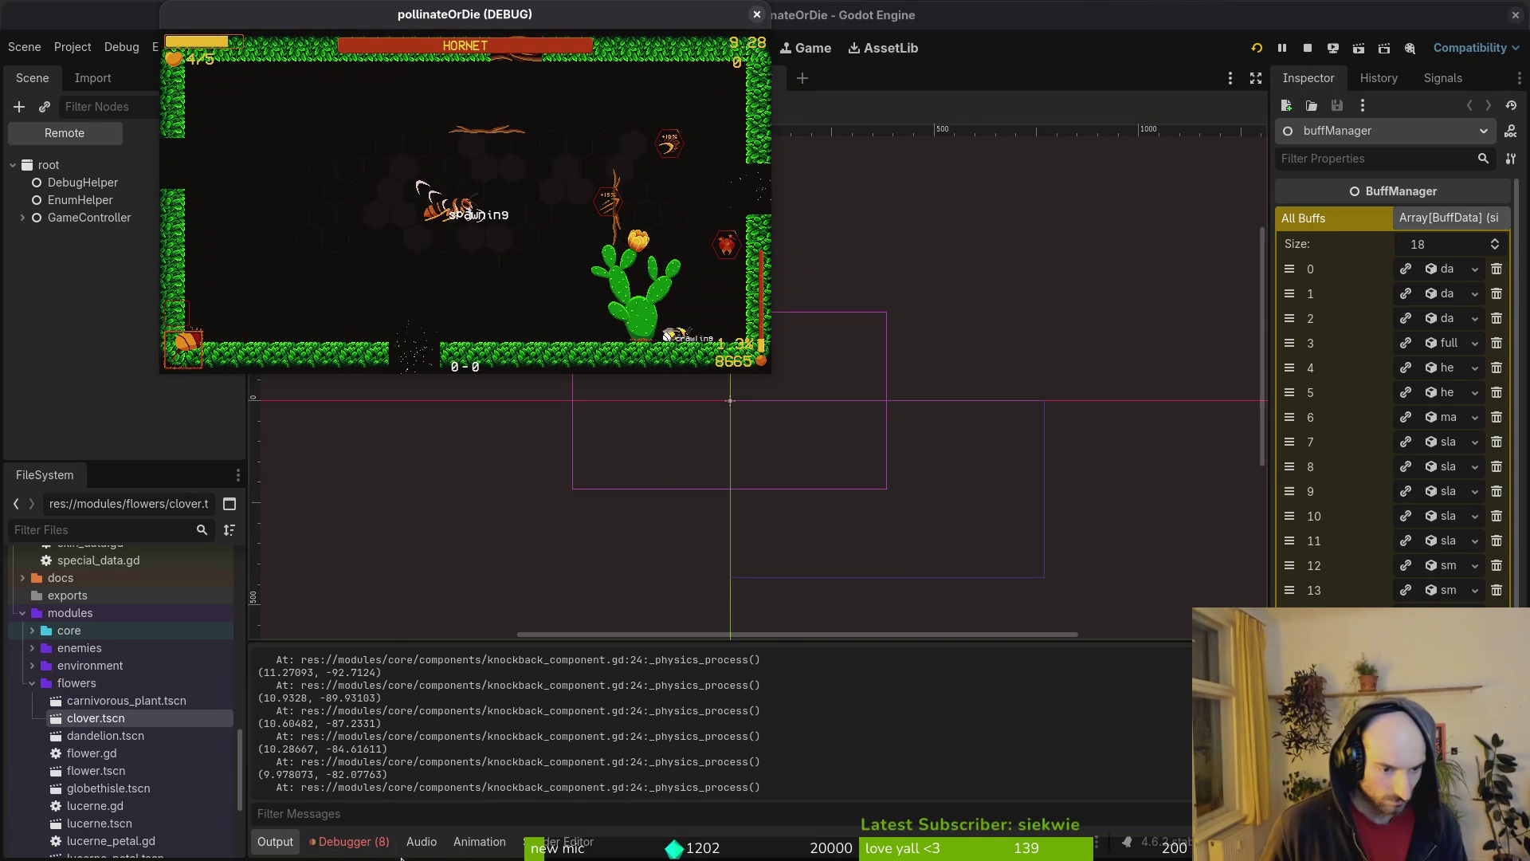
left_click(339, 841)
left_click(363, 642)
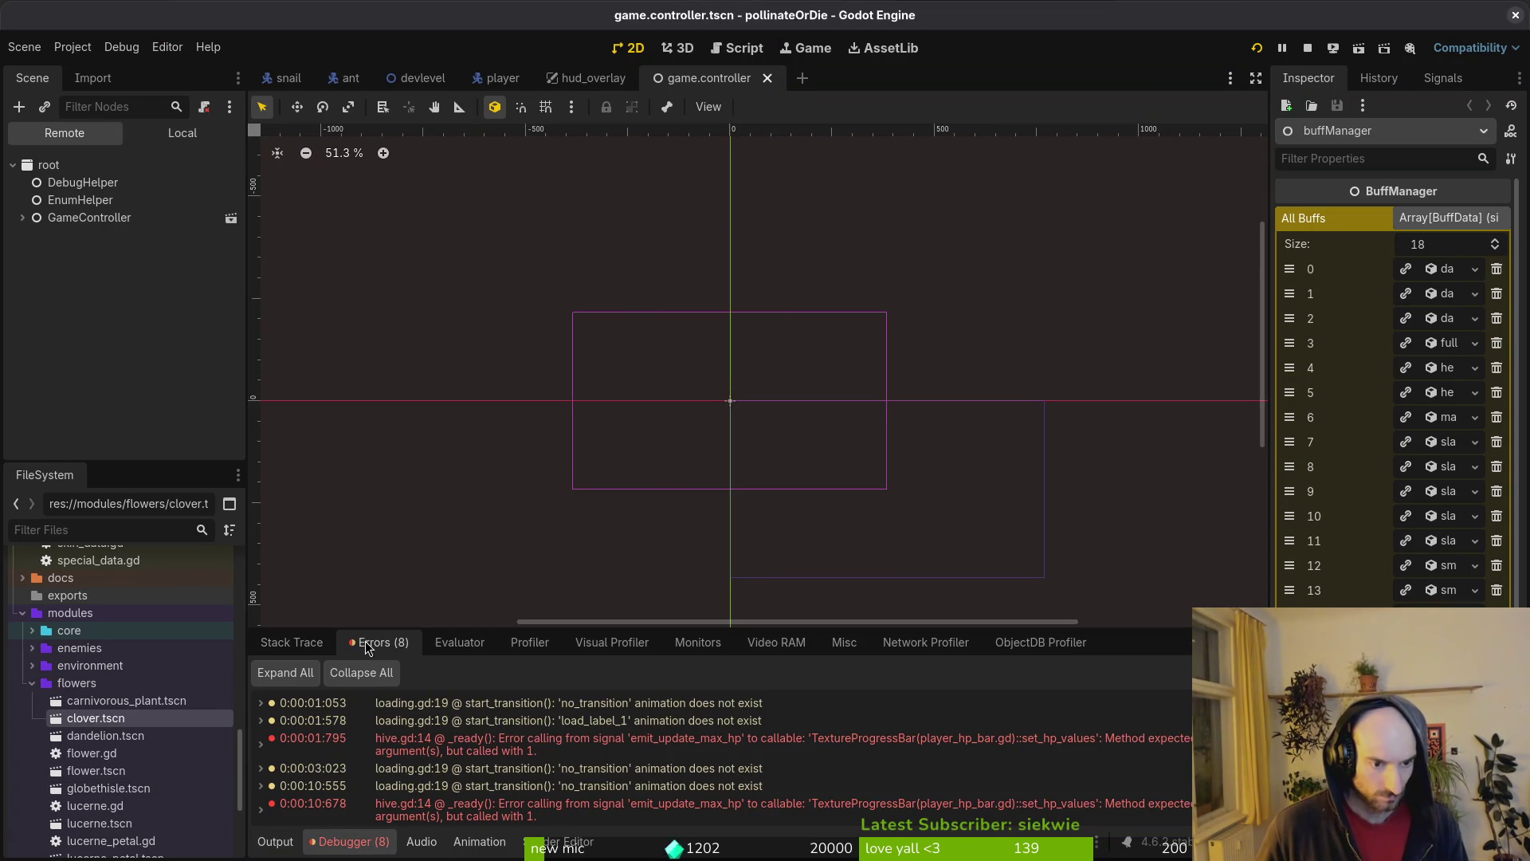
mouse_move(613, 811)
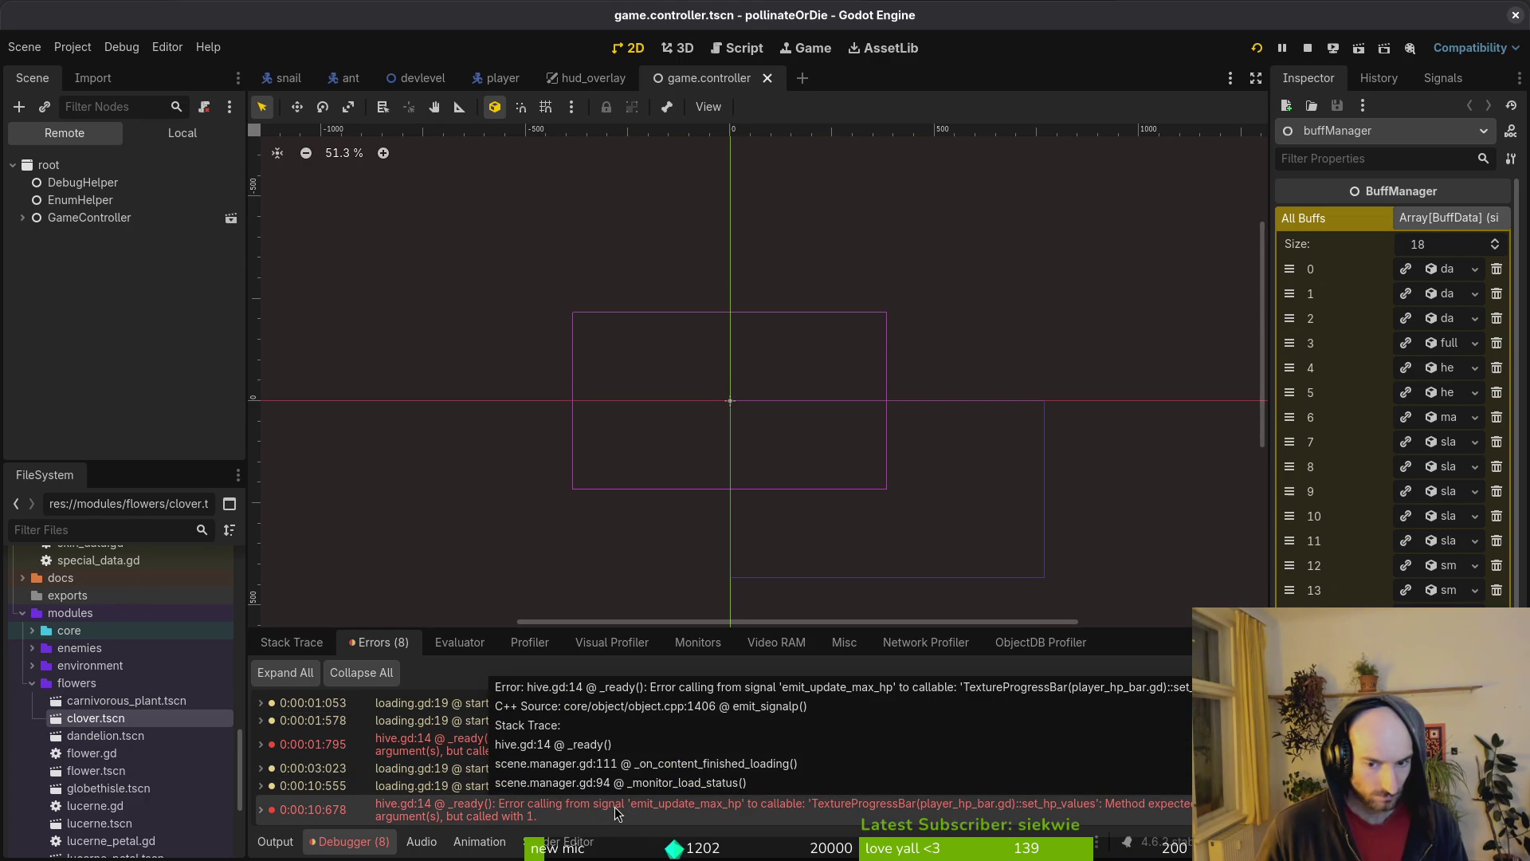
left_click(295, 643)
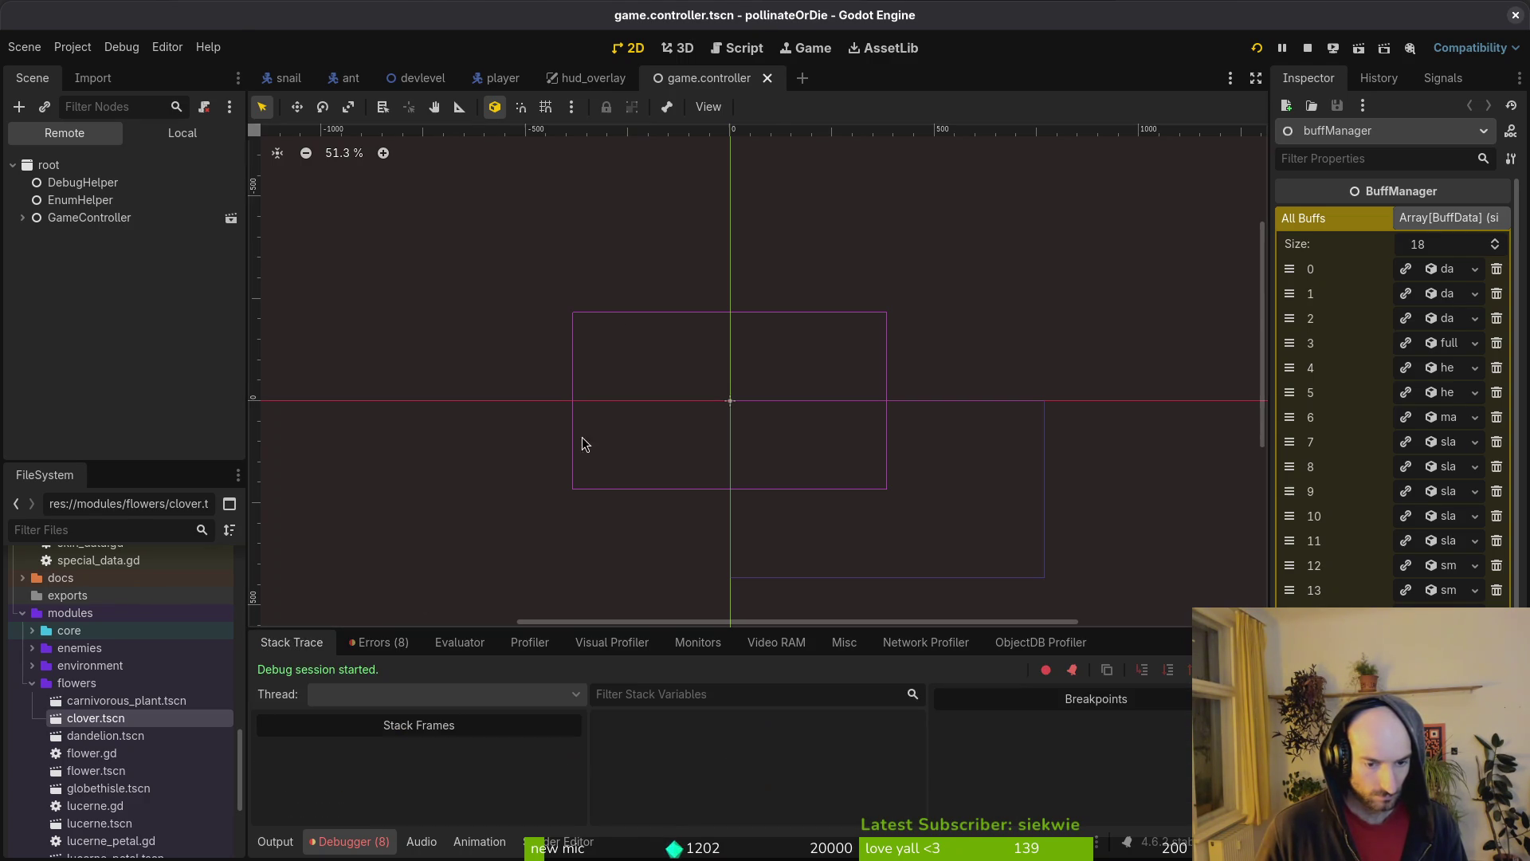
key("alt+Tab")
key("alt+Tab")
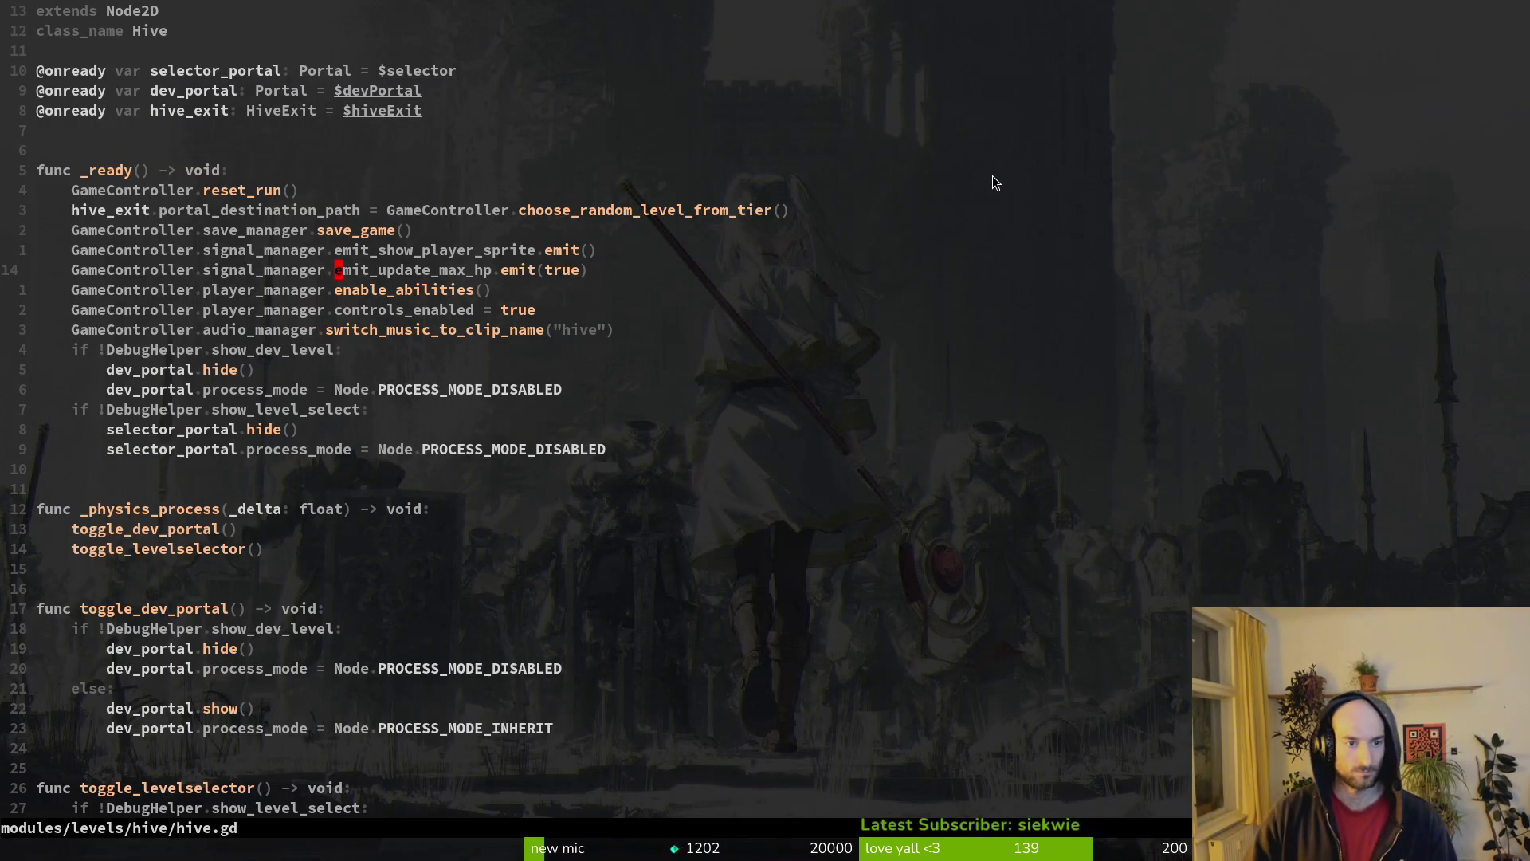
- Quit Vim and view player_hp_bar.gd's unstaged one-line connect diff in tig
key("ctrl+o")
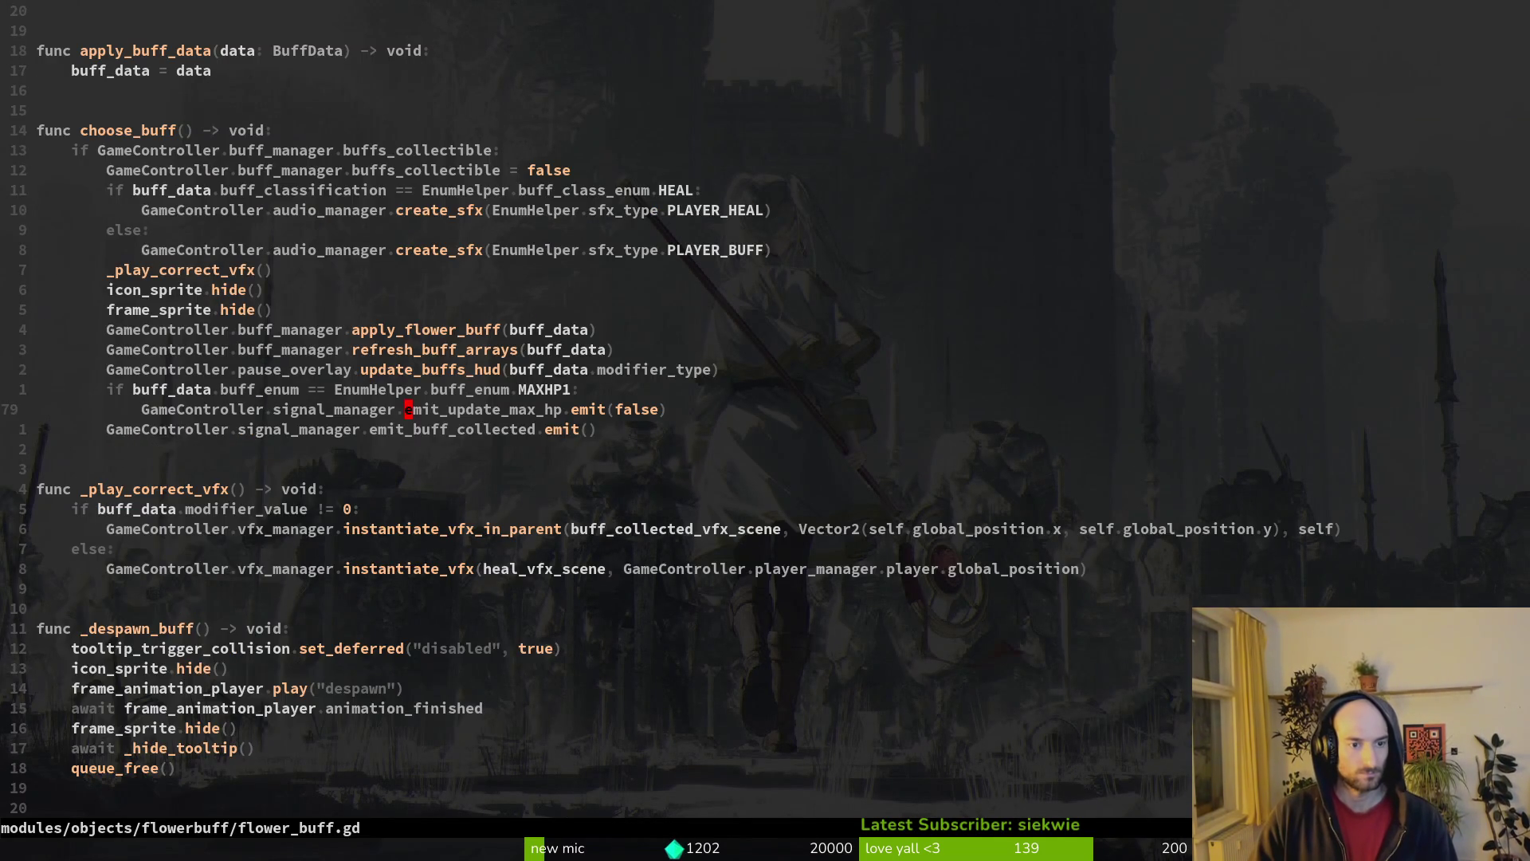
key("ctrl+o")
type(":wq")
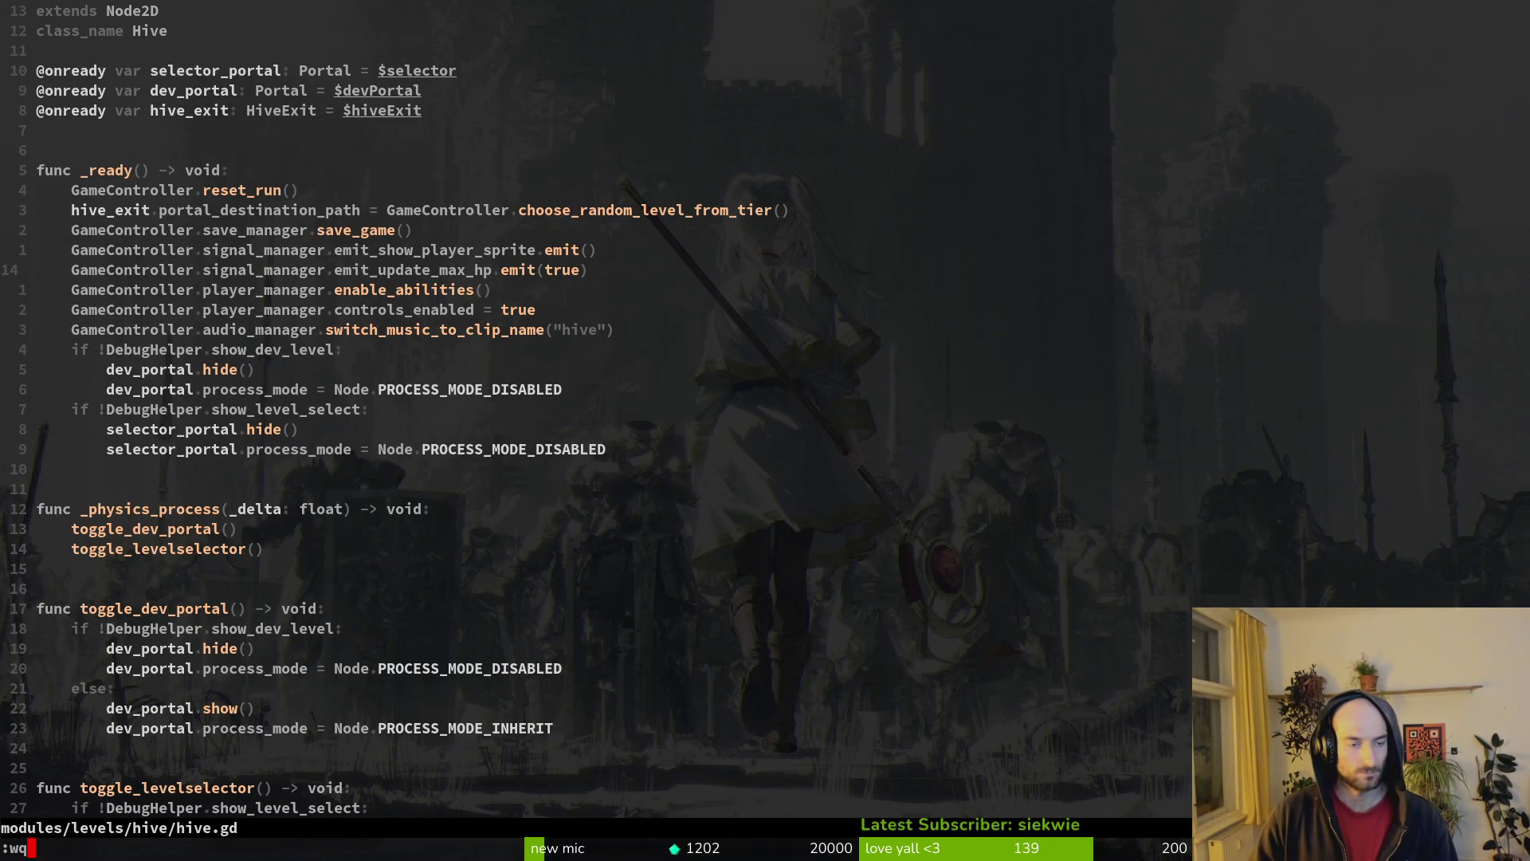
key("Return")
type("ti")
key("Return")
type("g")
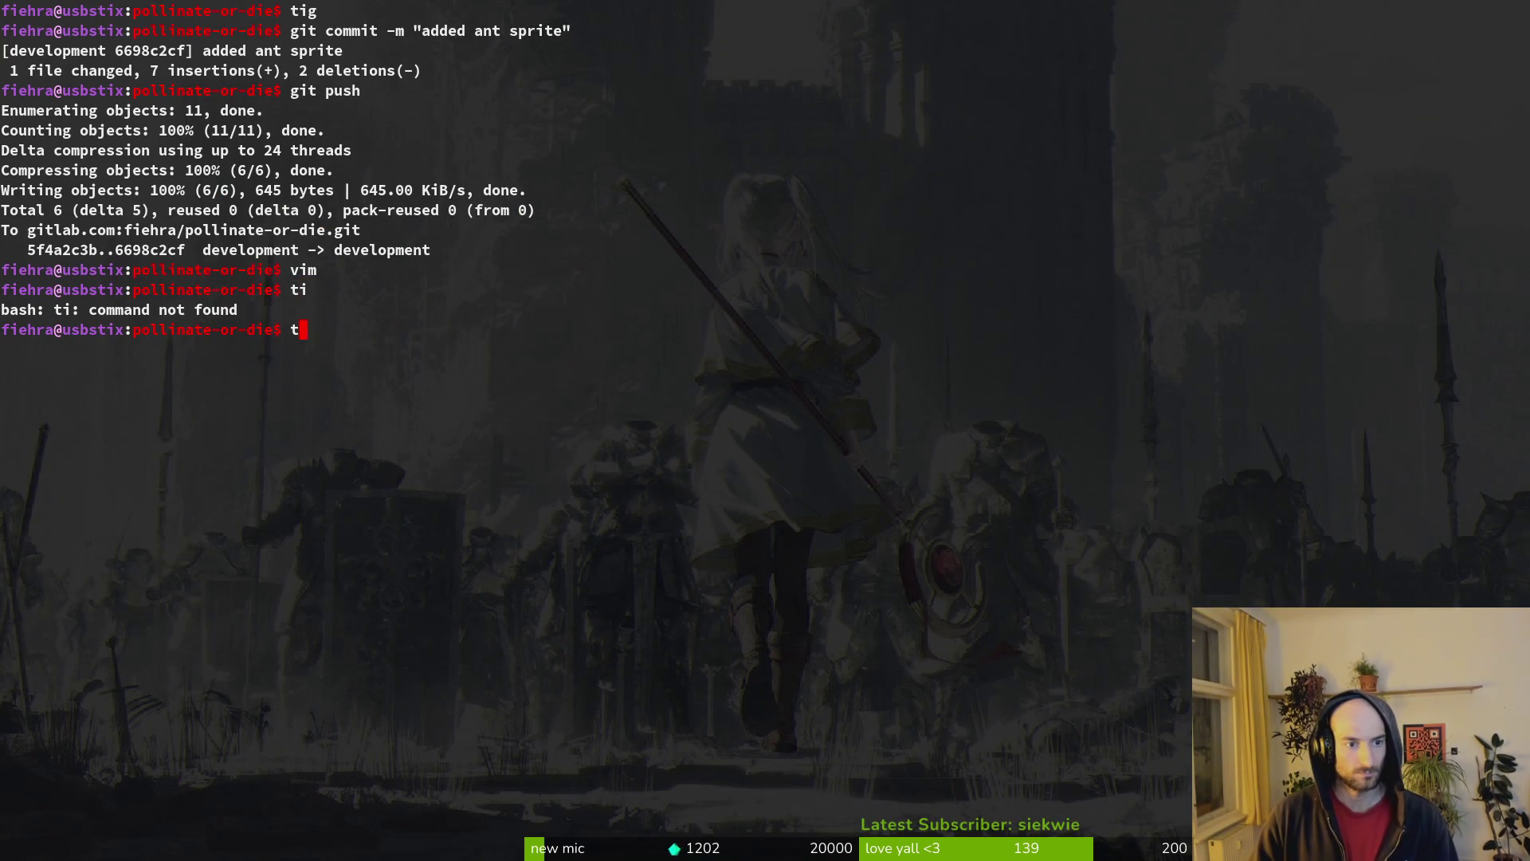
type("ig")
key("Return")
key("S")
key("Down")
key("Down")
key("Down")
key("Down")
key("Down")
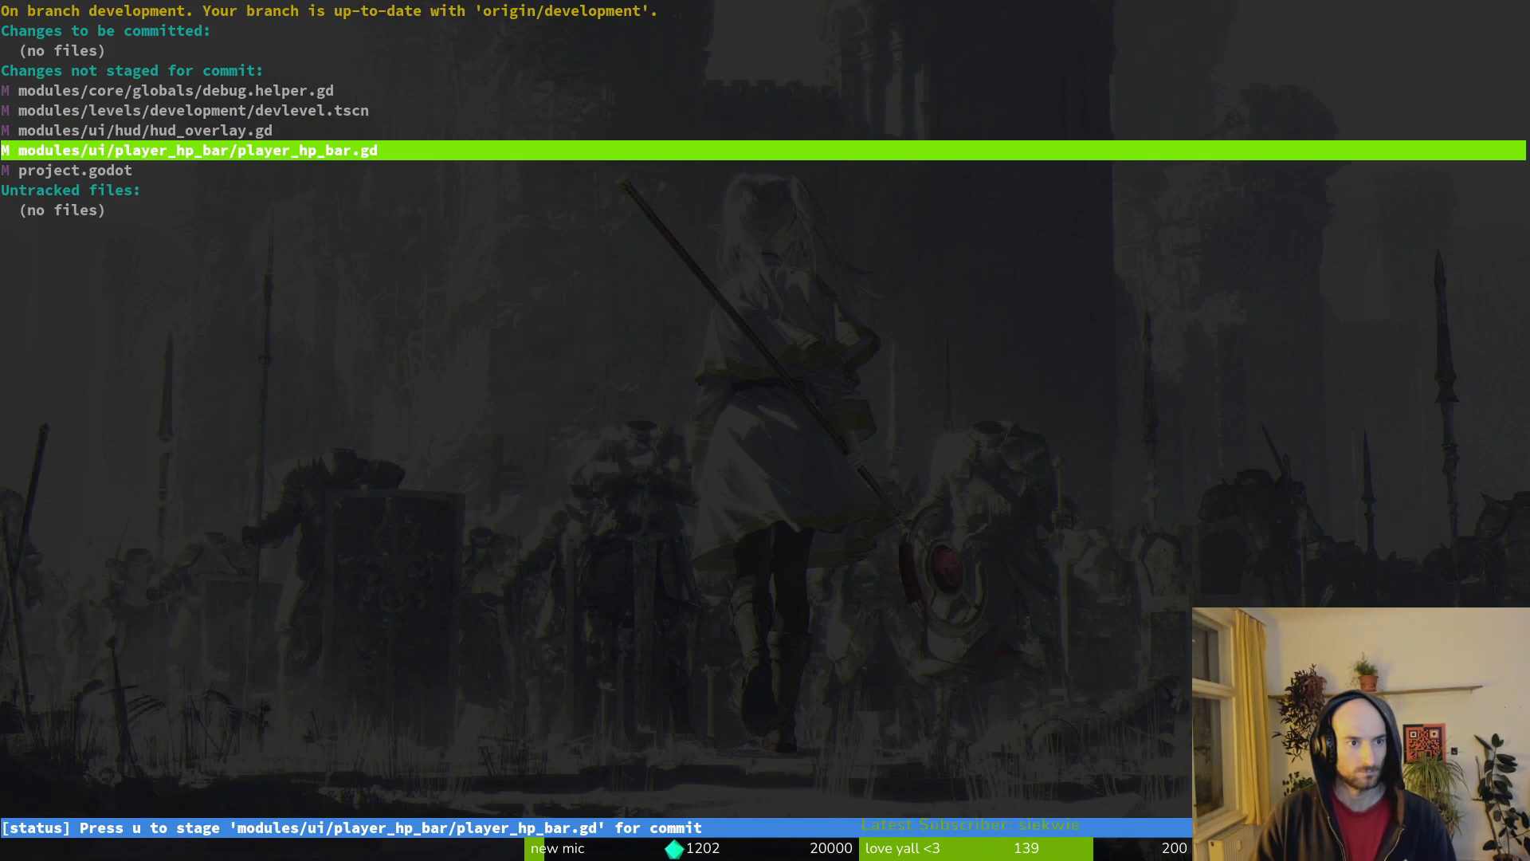
key("Return")
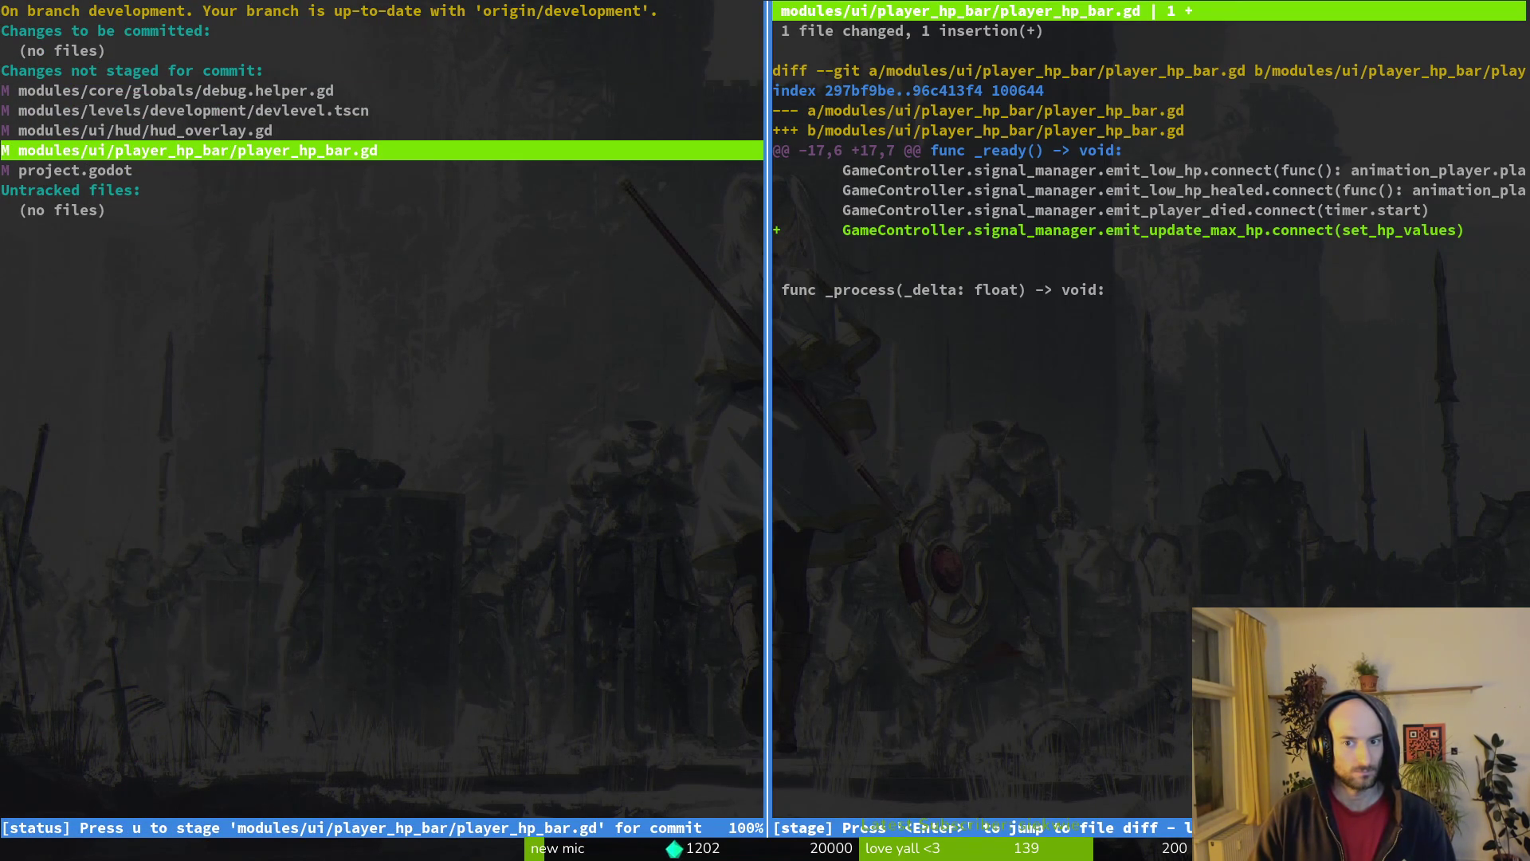
- Quit tig and reopen the project in Vim with the file finder
key("q")
key("q")
type("vim .")
key("Return")
key("space")
key("f")
key("f")
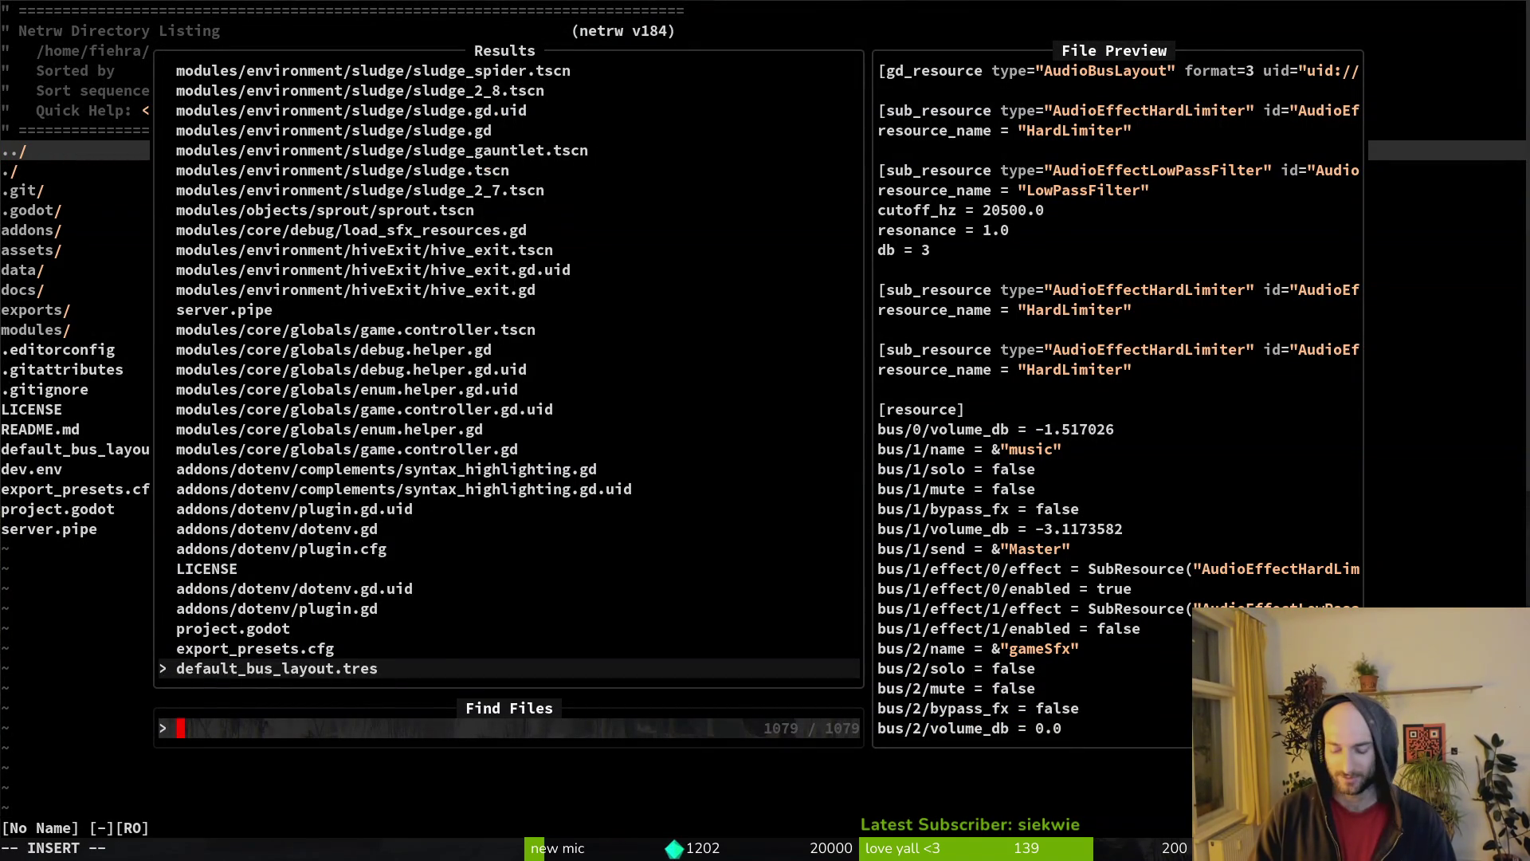
- Change line 20 to connect func(): set_hp_values(), save player_hp_bar.gd, and rerun the game
type("plhp")
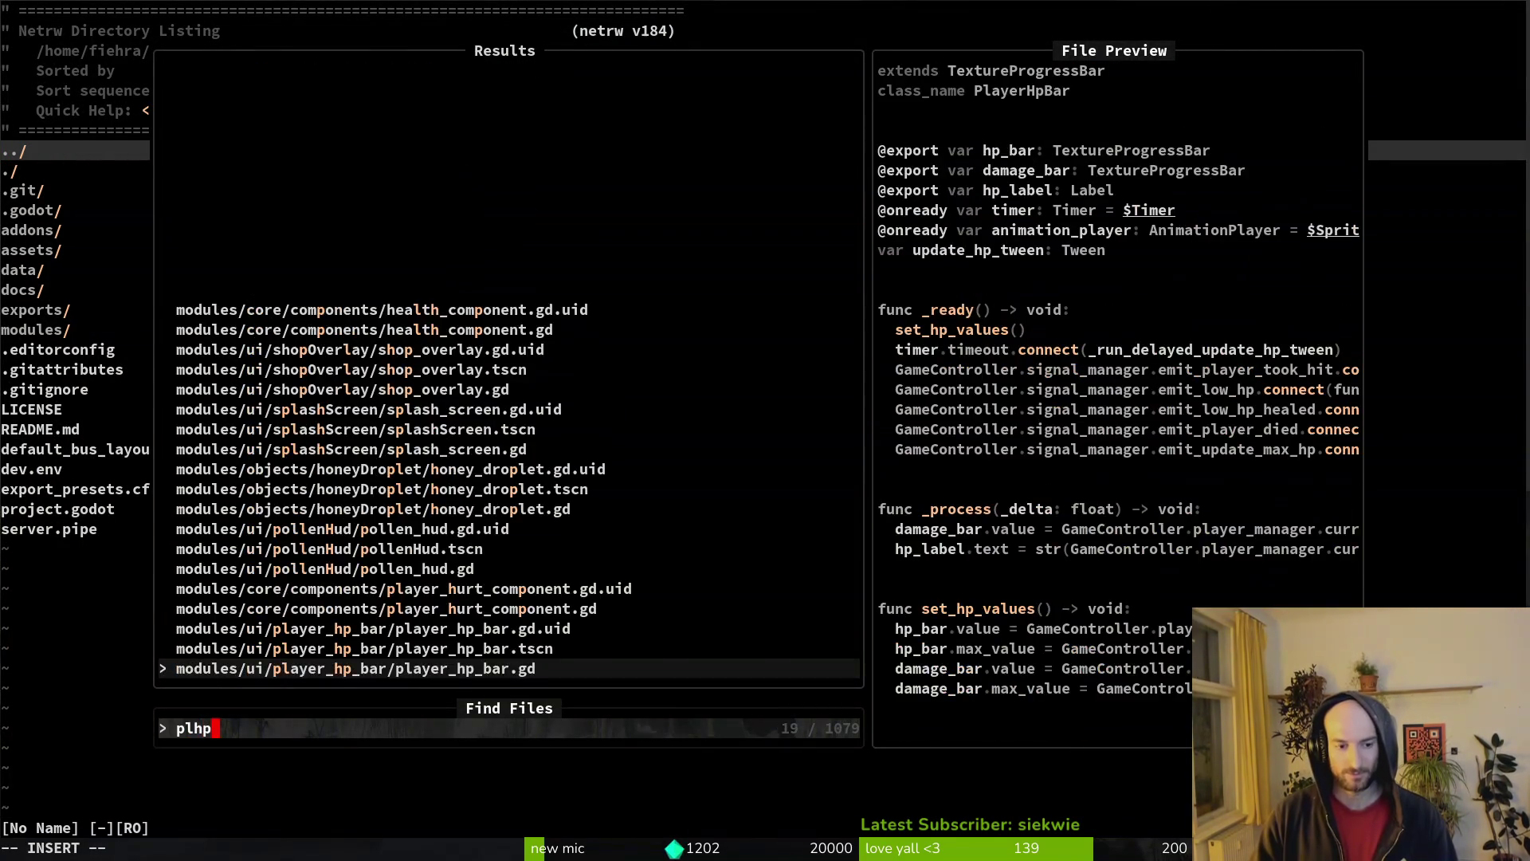
key("Return")
key("j")
key("j")
key("j")
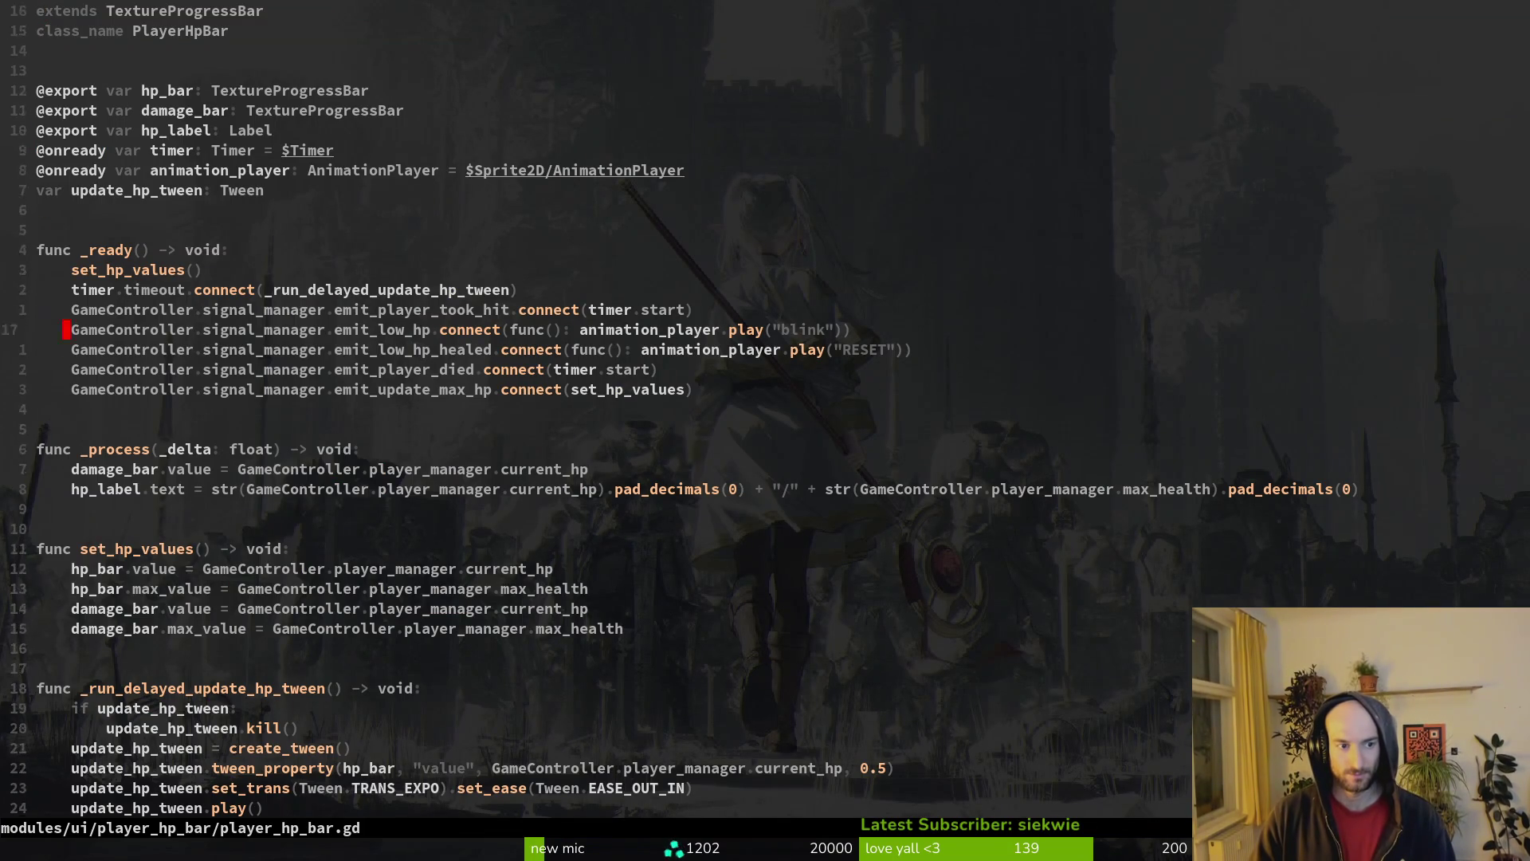
key("k")
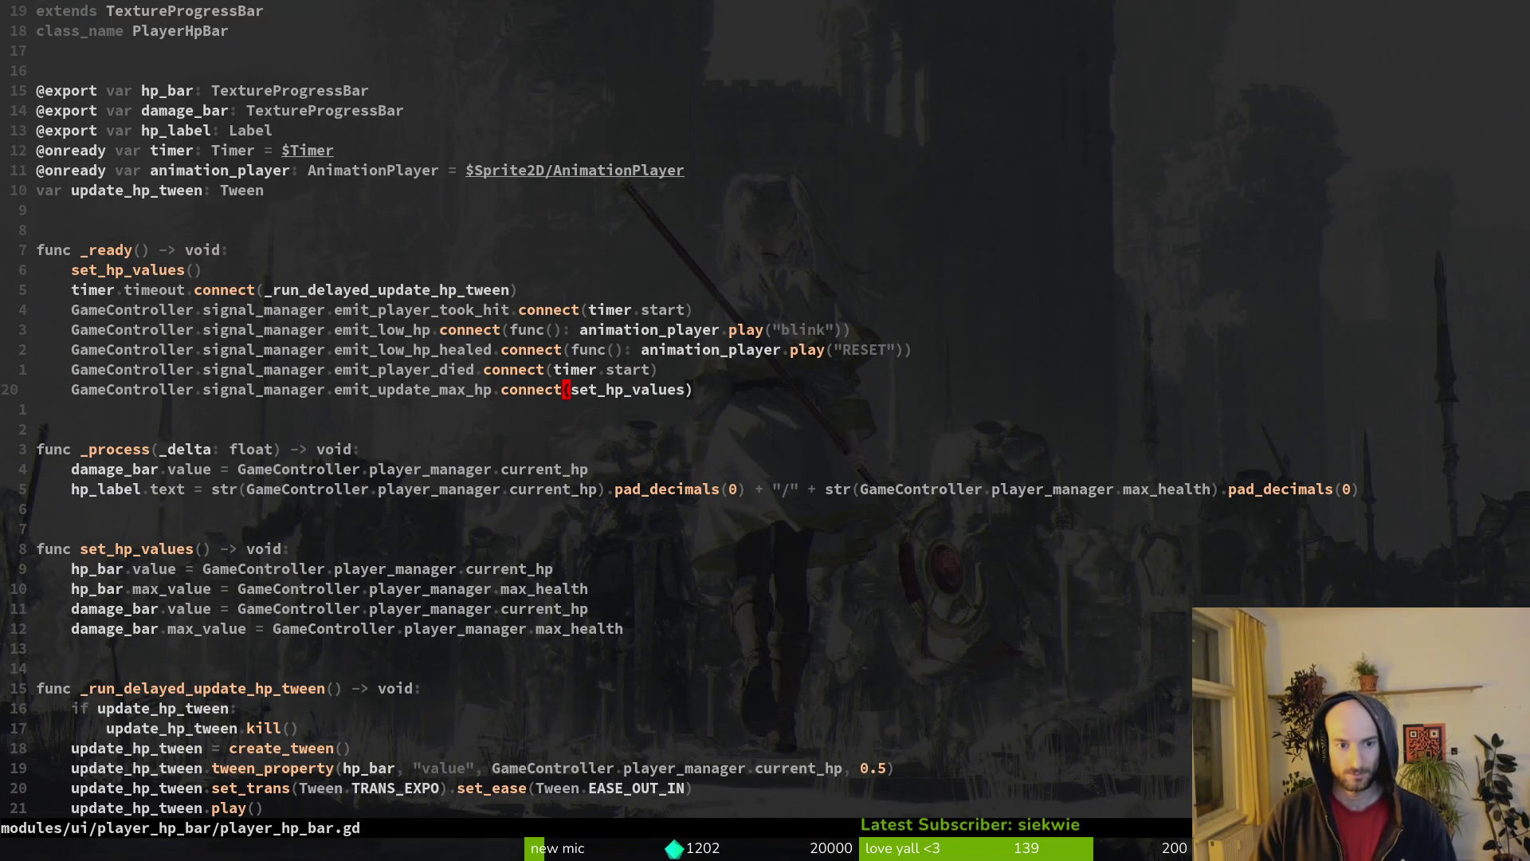
type("ifuncfj")
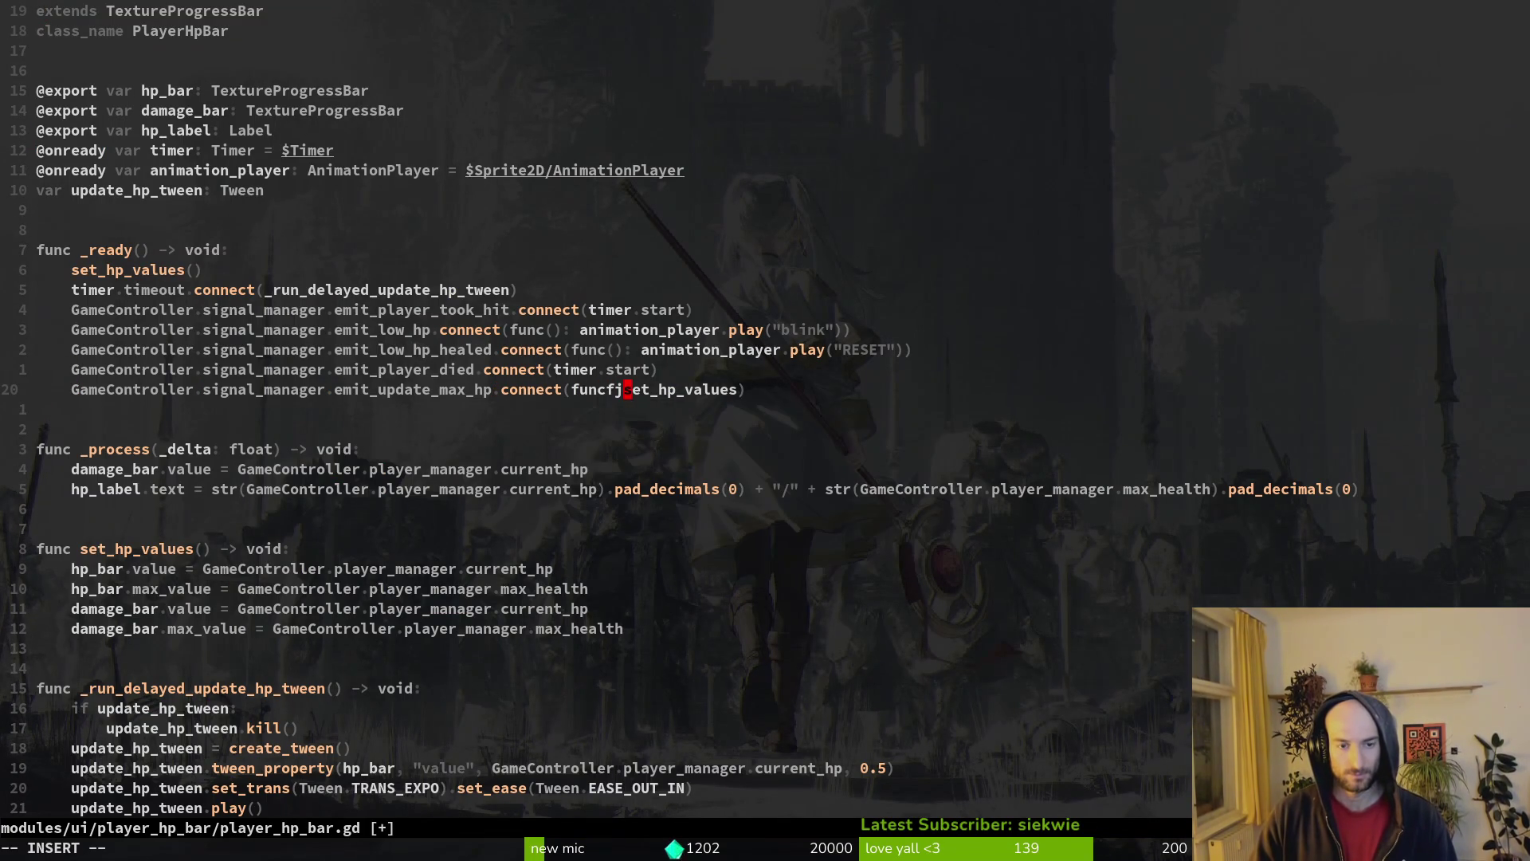
key("BackSpace")
key("BackSpace")
type("(): ")
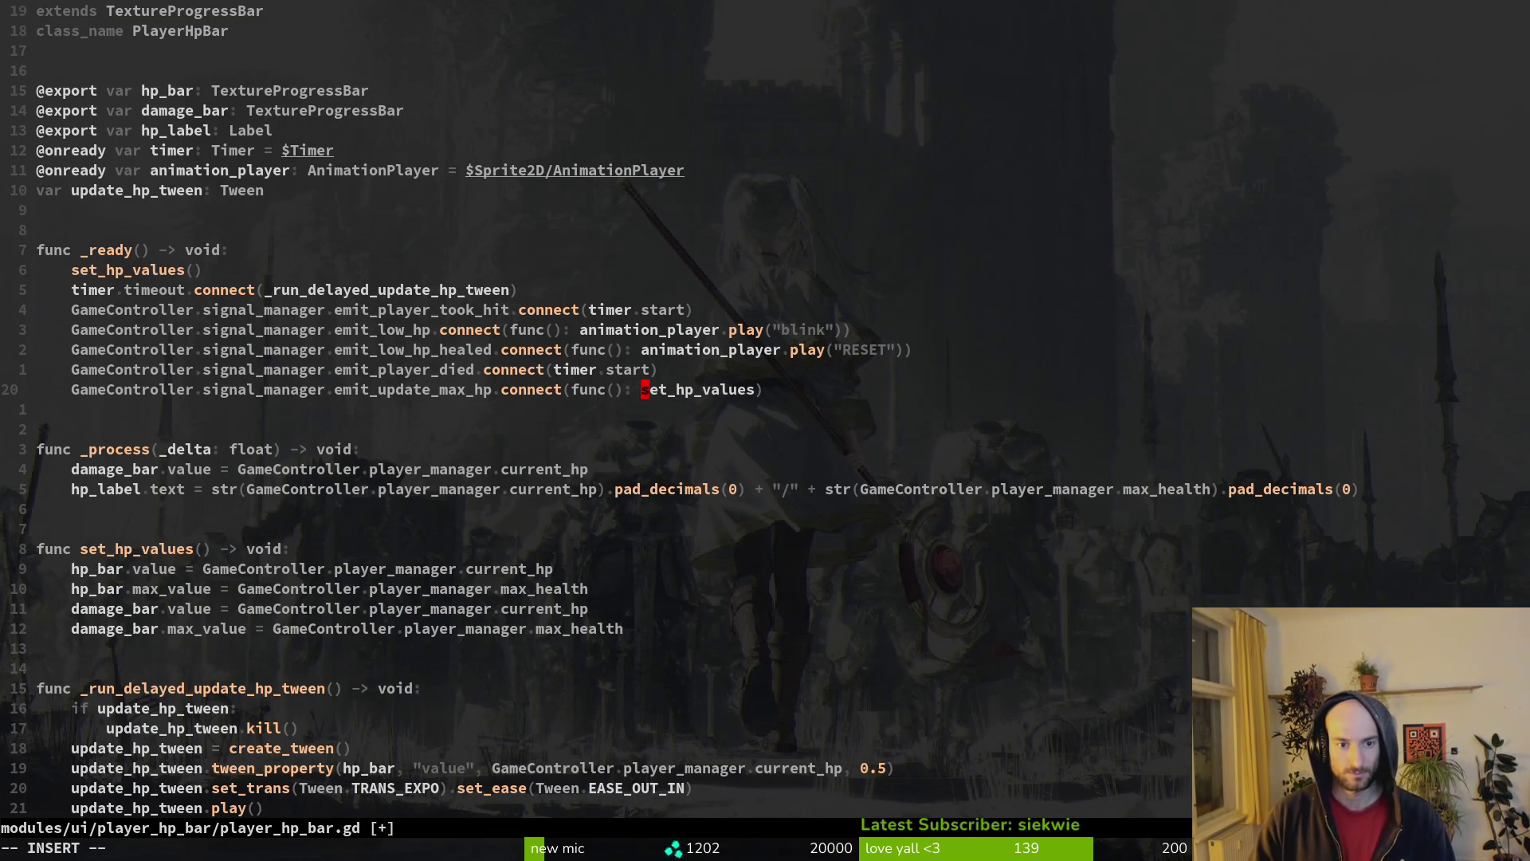
type("()")
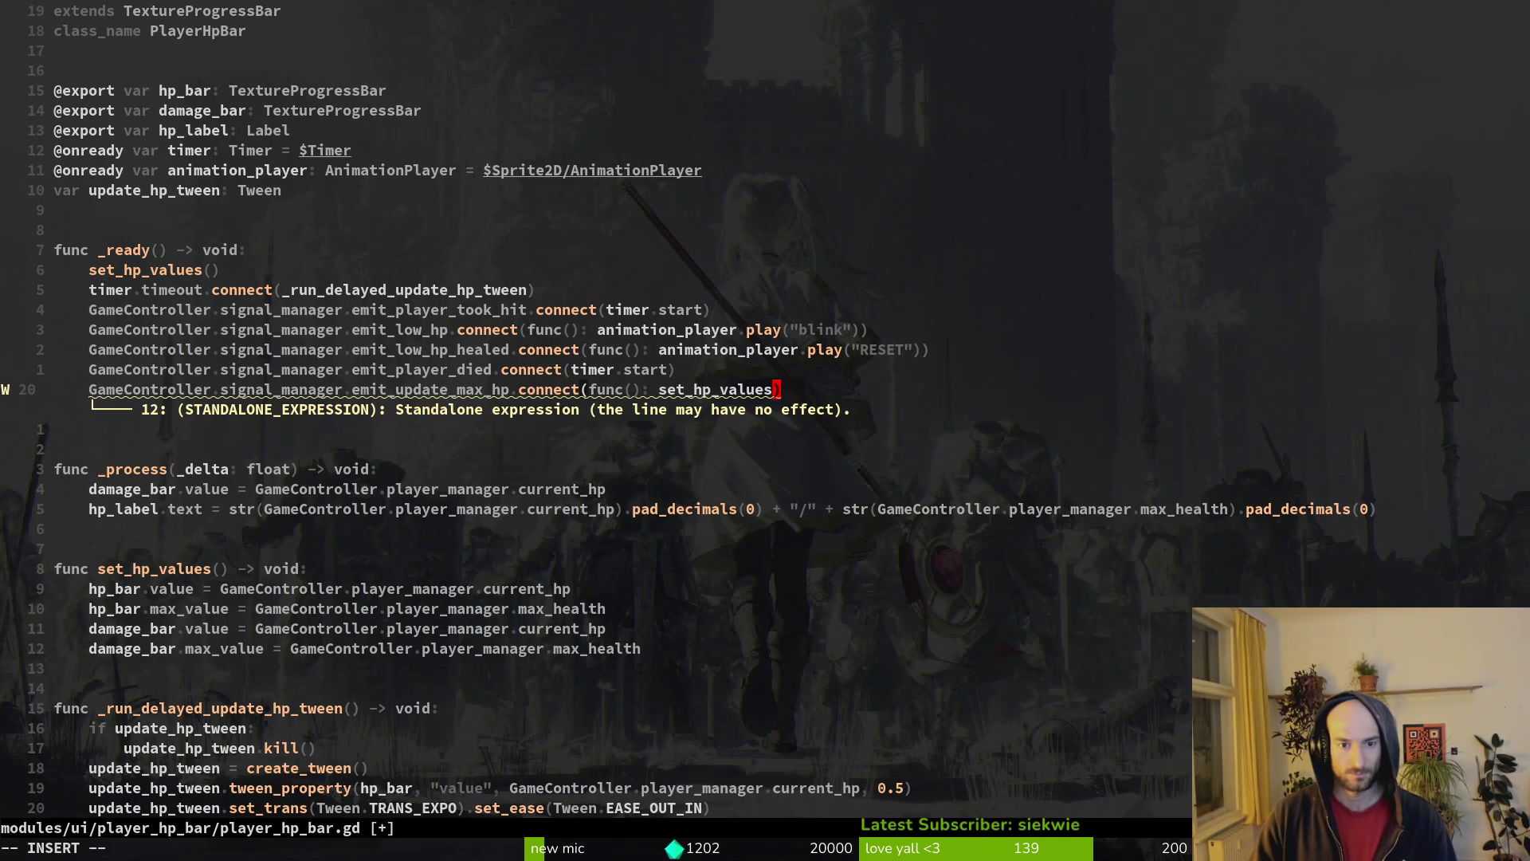
key("Escape")
type(":w")
key("Return")
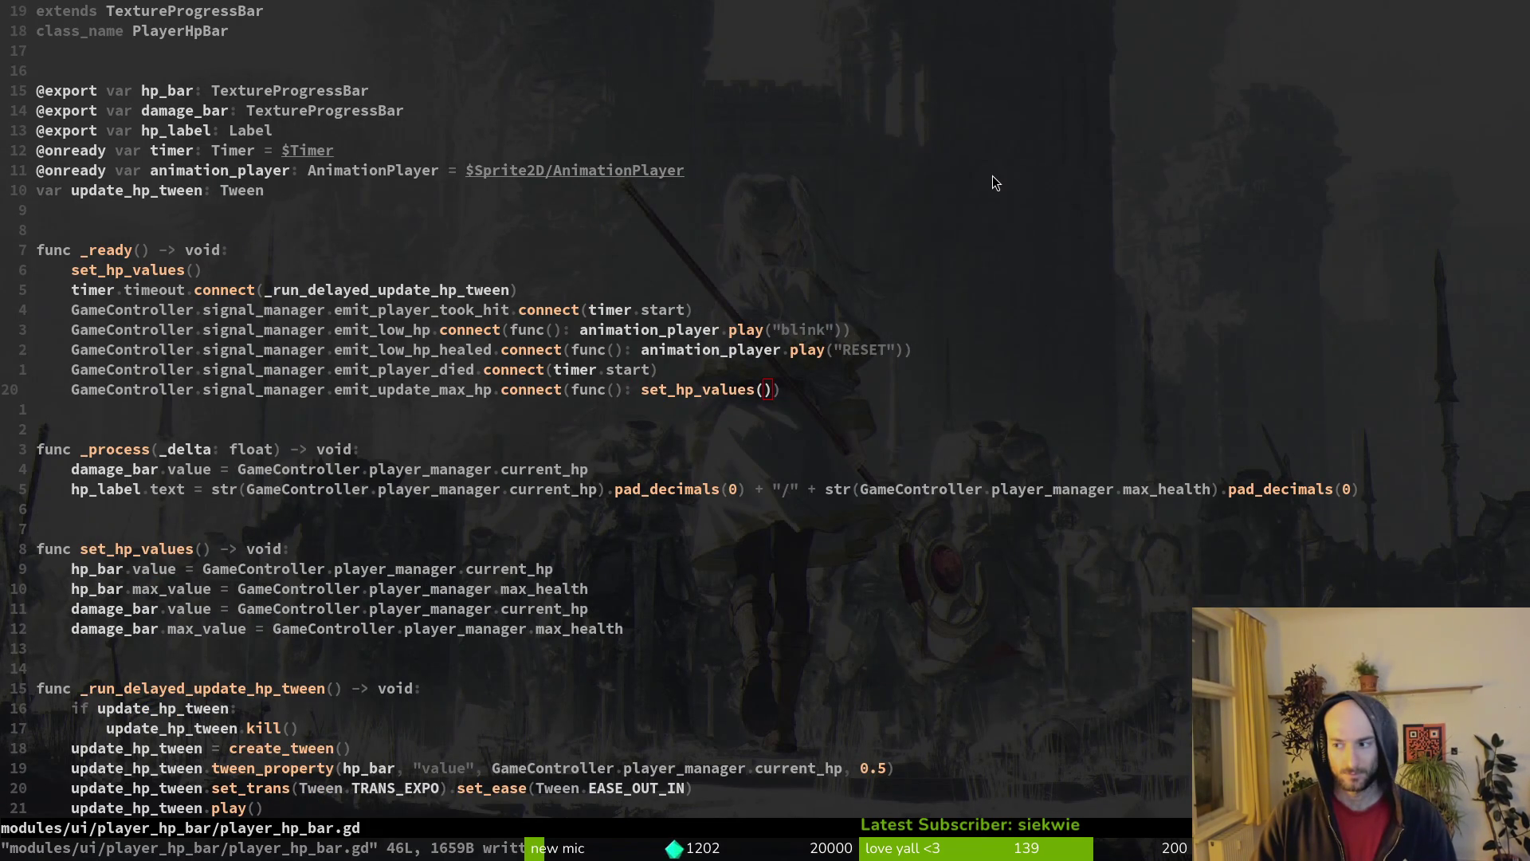
key("alt+Tab")
key("F5")
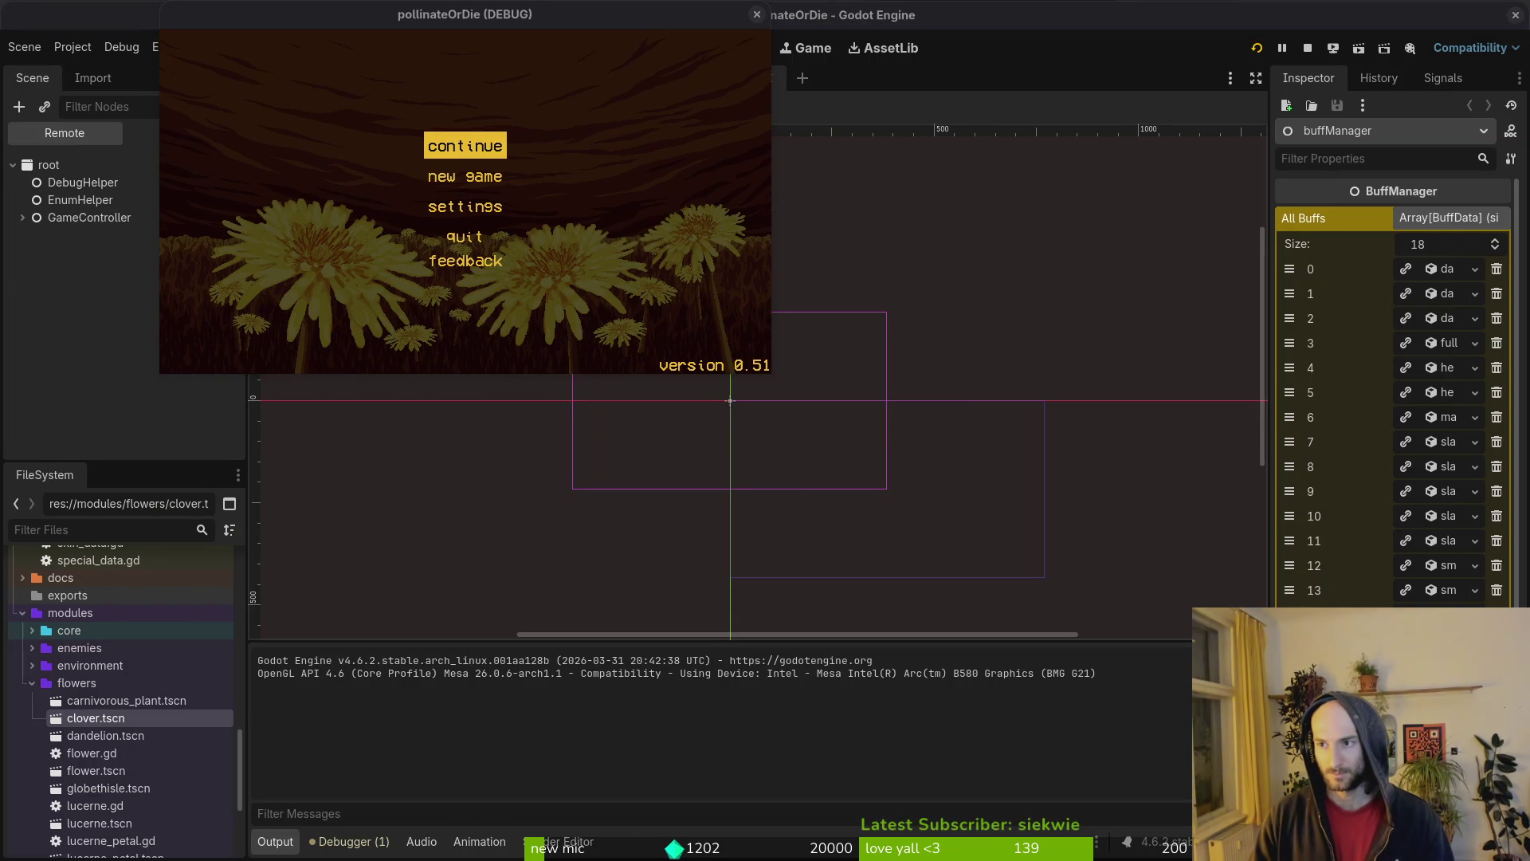
- Continue the saved game into the hive level and pick up the +1 max health buff
left_click(466, 146)
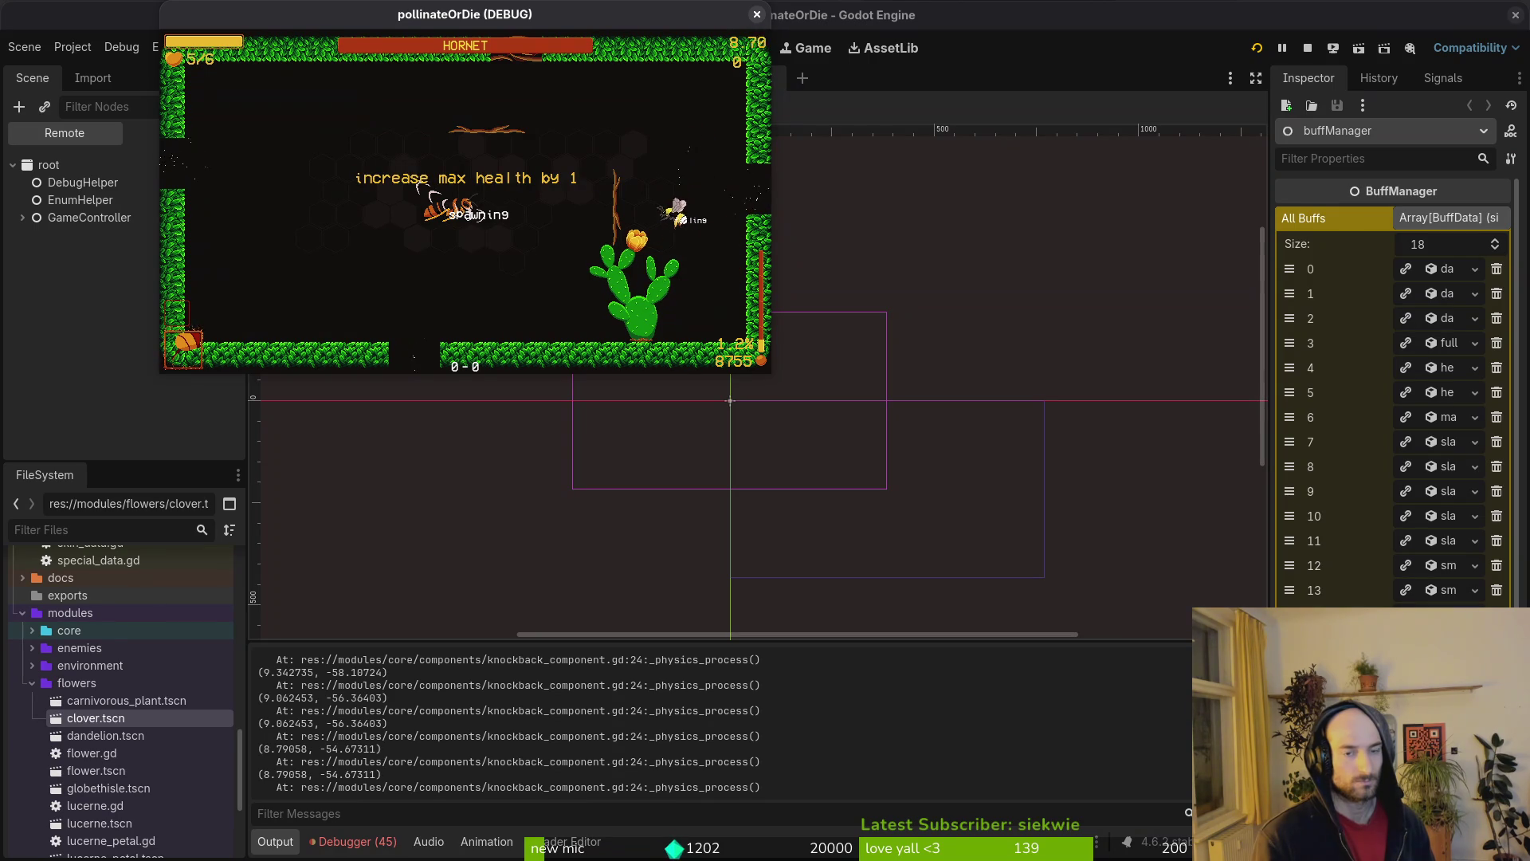
- Open the player_hp_bar scene via quick-open from the player scene's Local tree
left_click(102, 256)
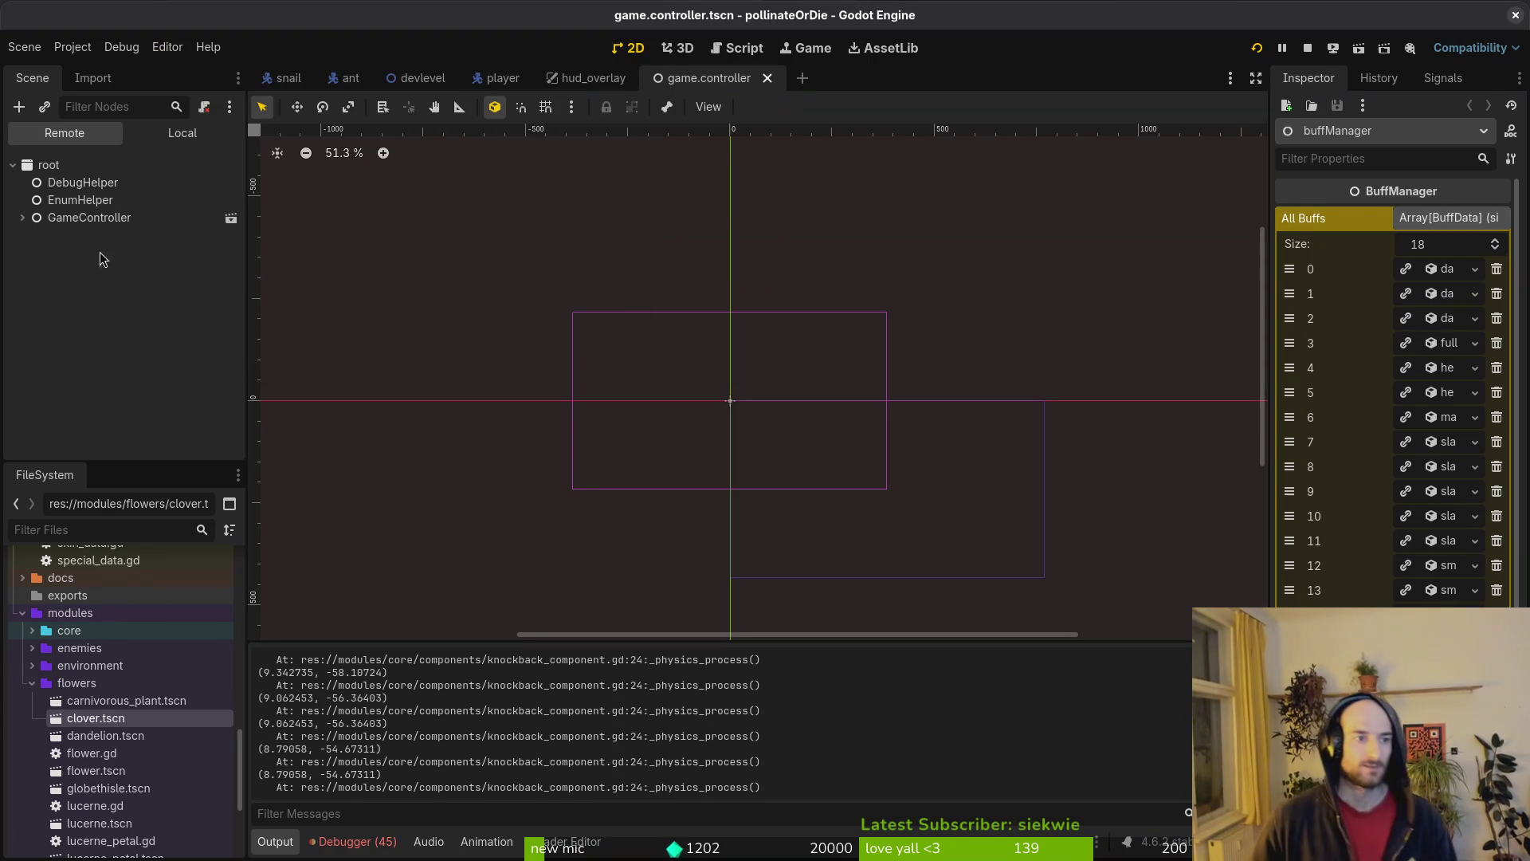
left_click(502, 77)
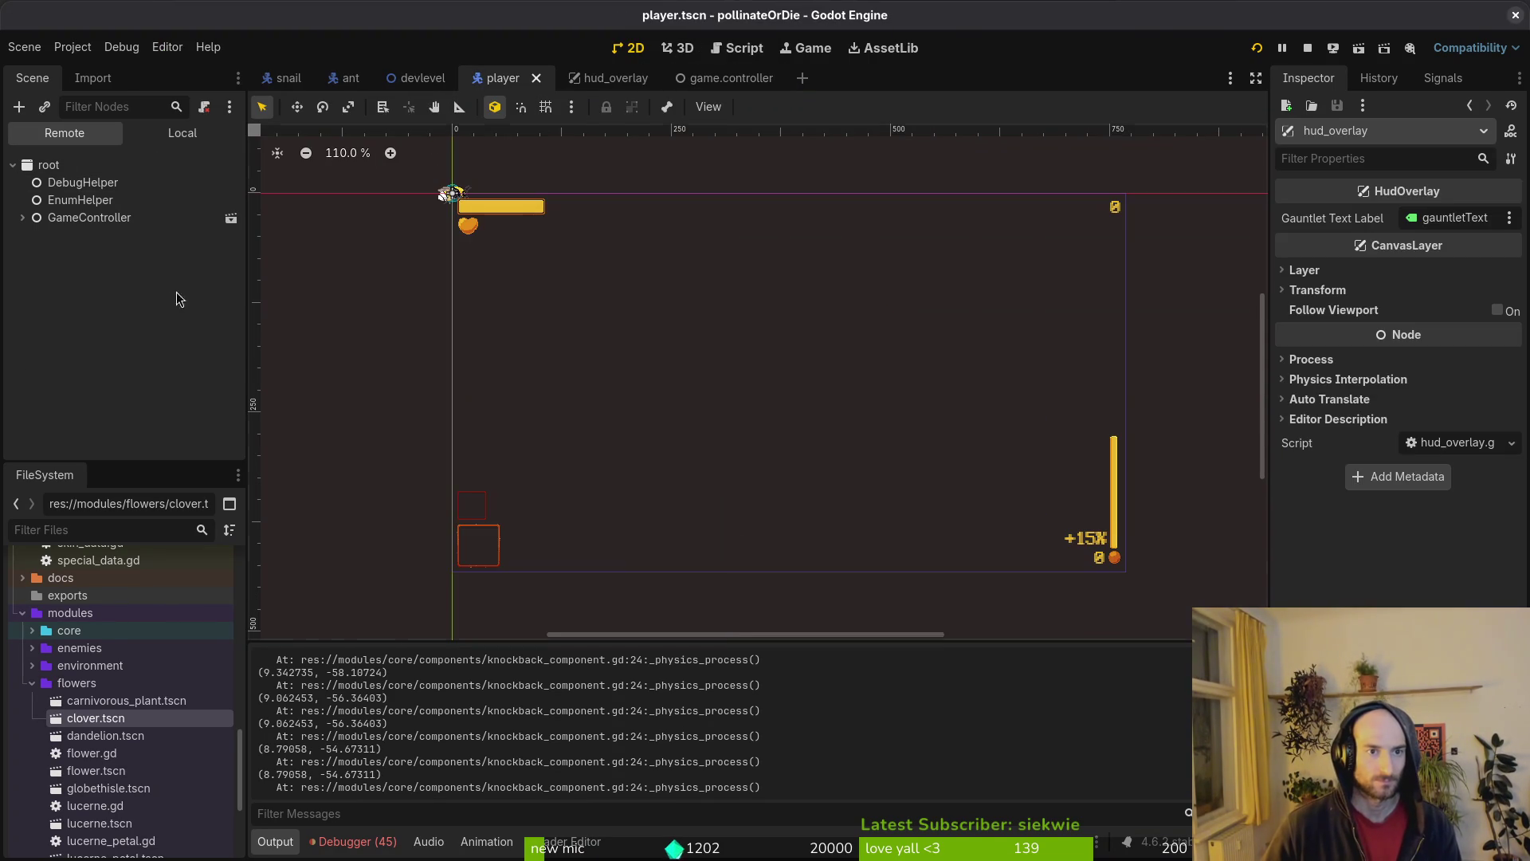
left_click(180, 134)
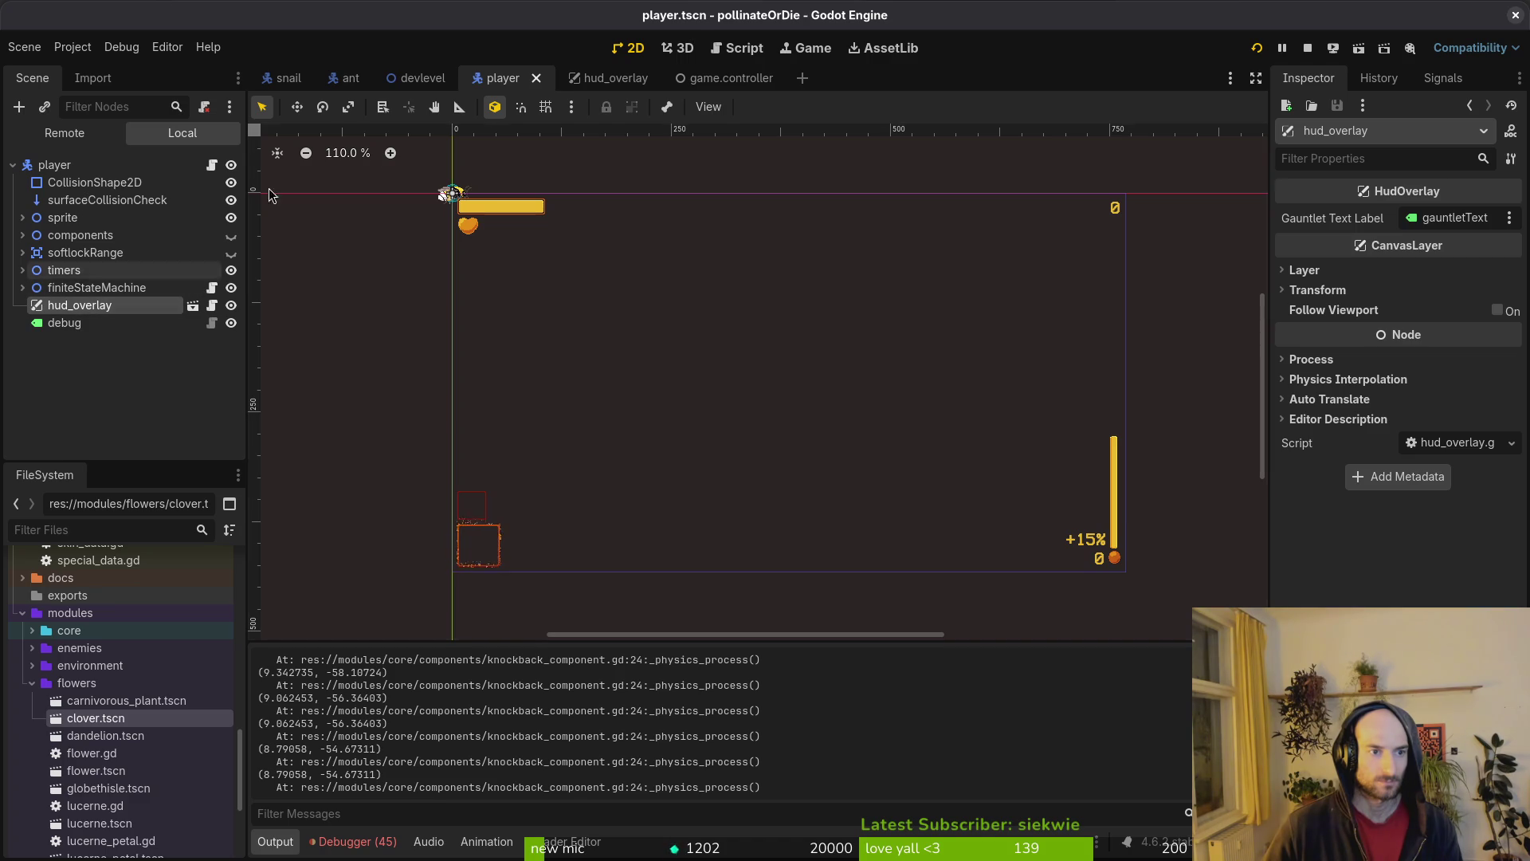
key("shift+alt+o")
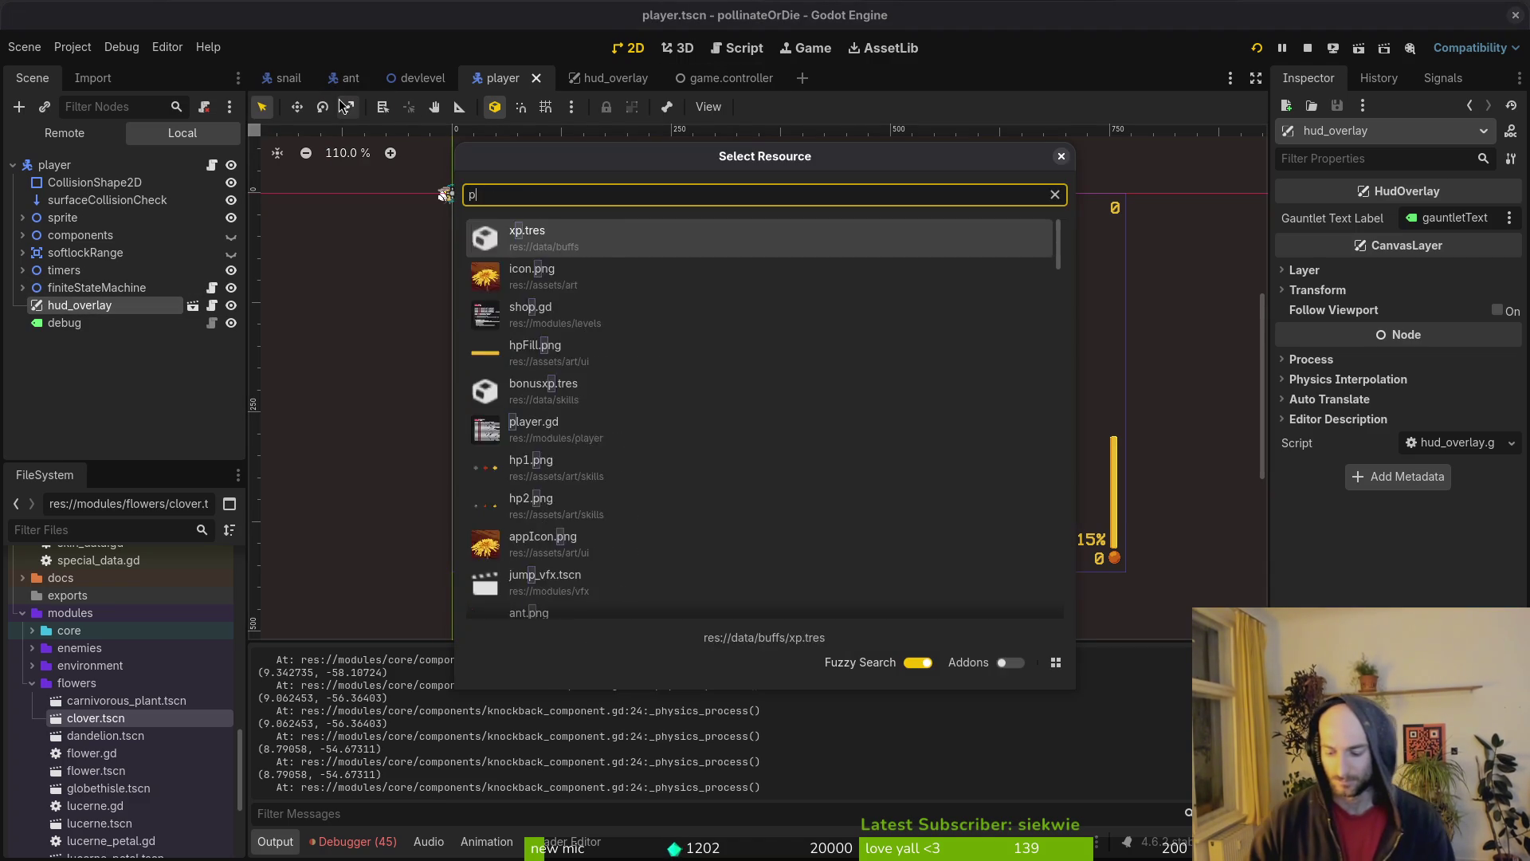
type("plhp")
key("Down")
key("Return")
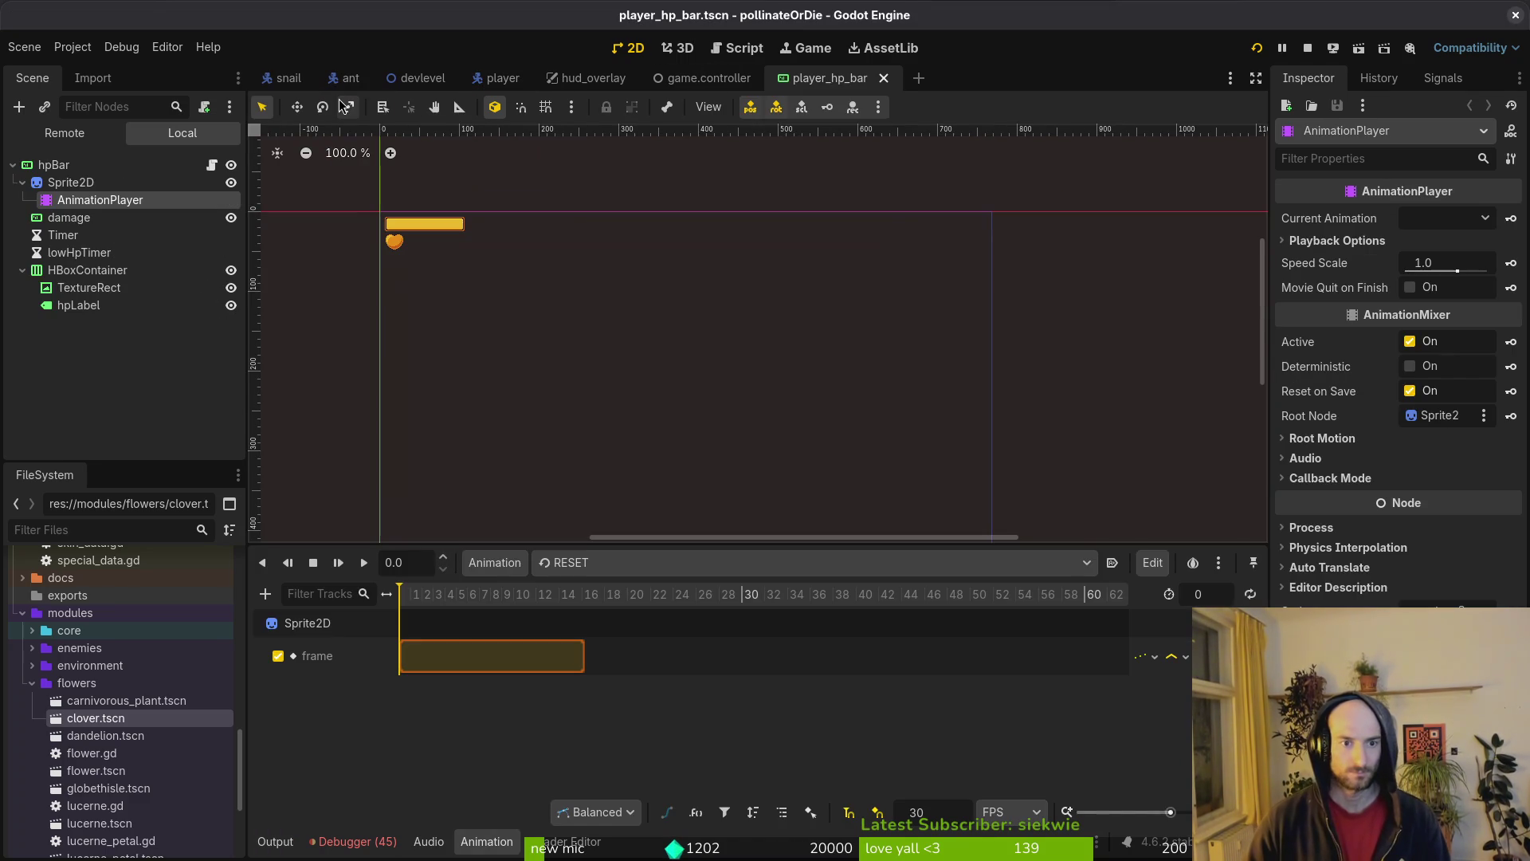
- Read the debugger errors: the emit_update_max_hp lambda expects 0 arguments but got 1
left_click(353, 838)
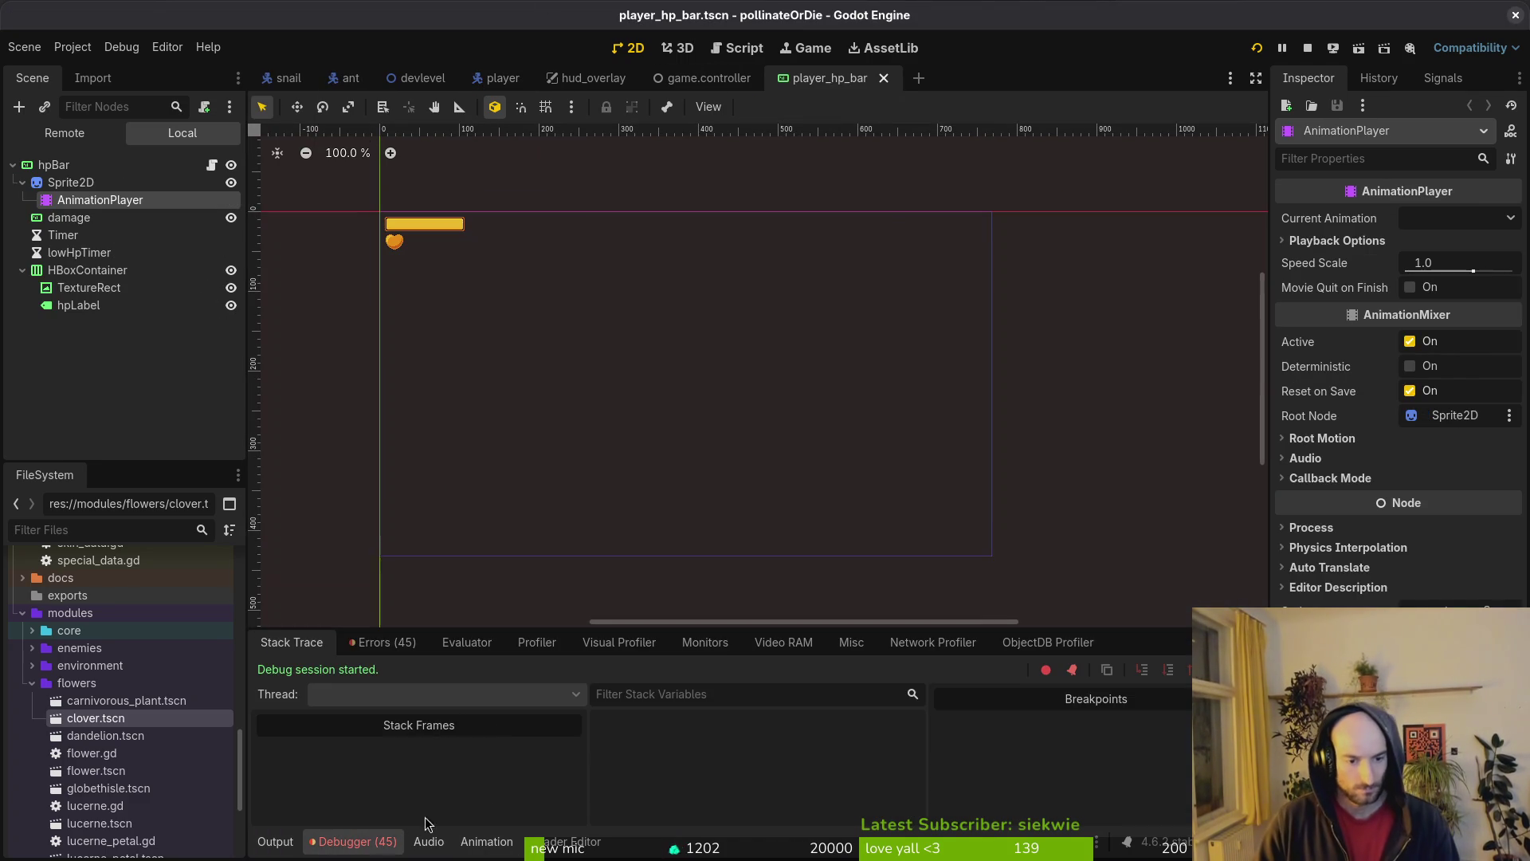
left_click(388, 643)
scroll(478, 757, "down", 3)
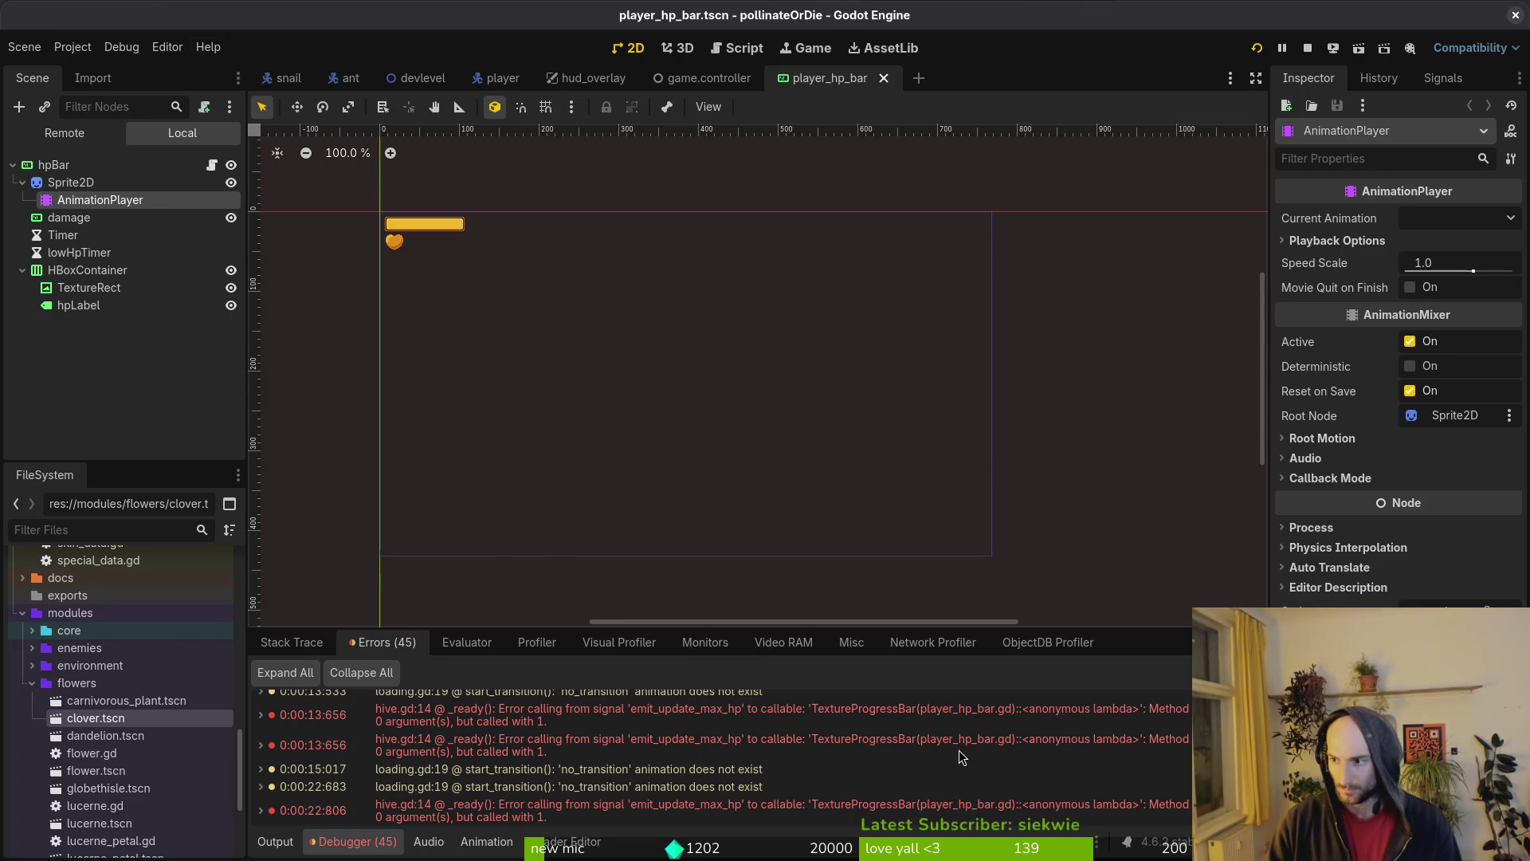
key("alt+Tab")
key("space")
- Check the emit_update_max_hp signal's parameters in signal.manager.gd
key("f")
key("f")
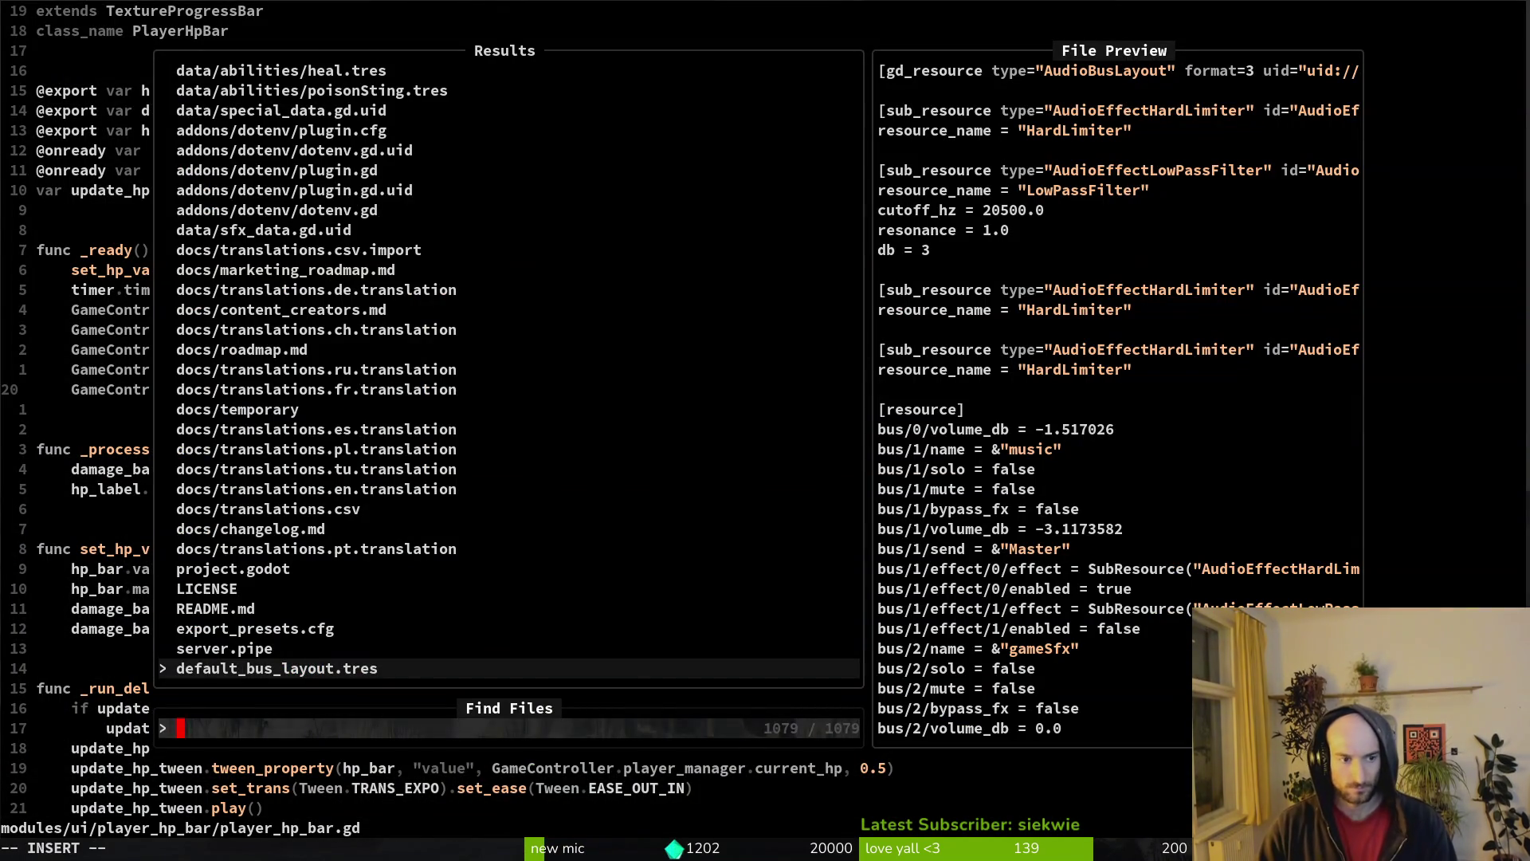
key("Escape")
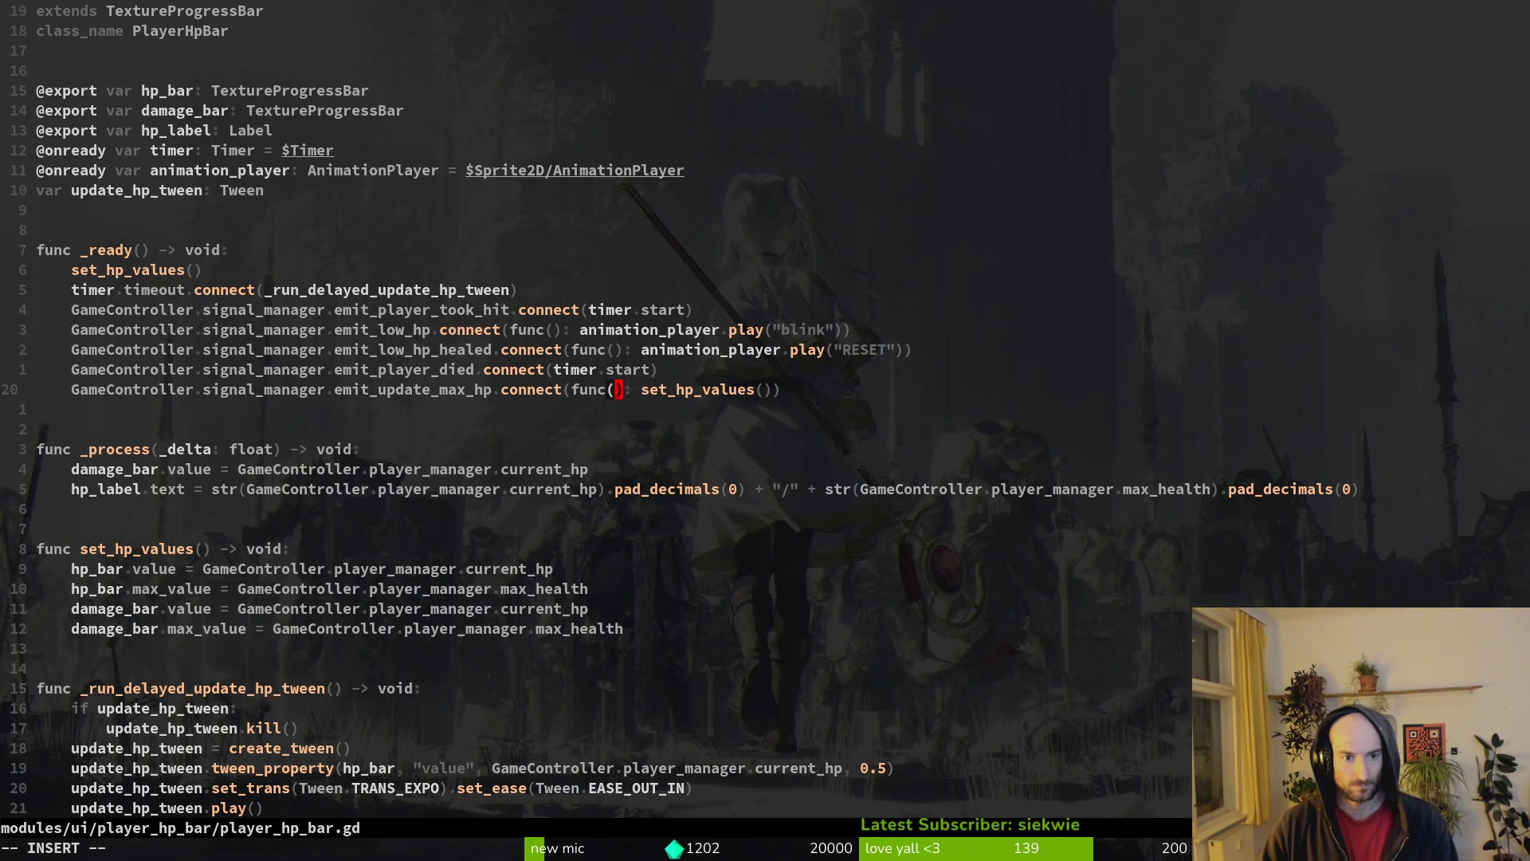
type("hp")
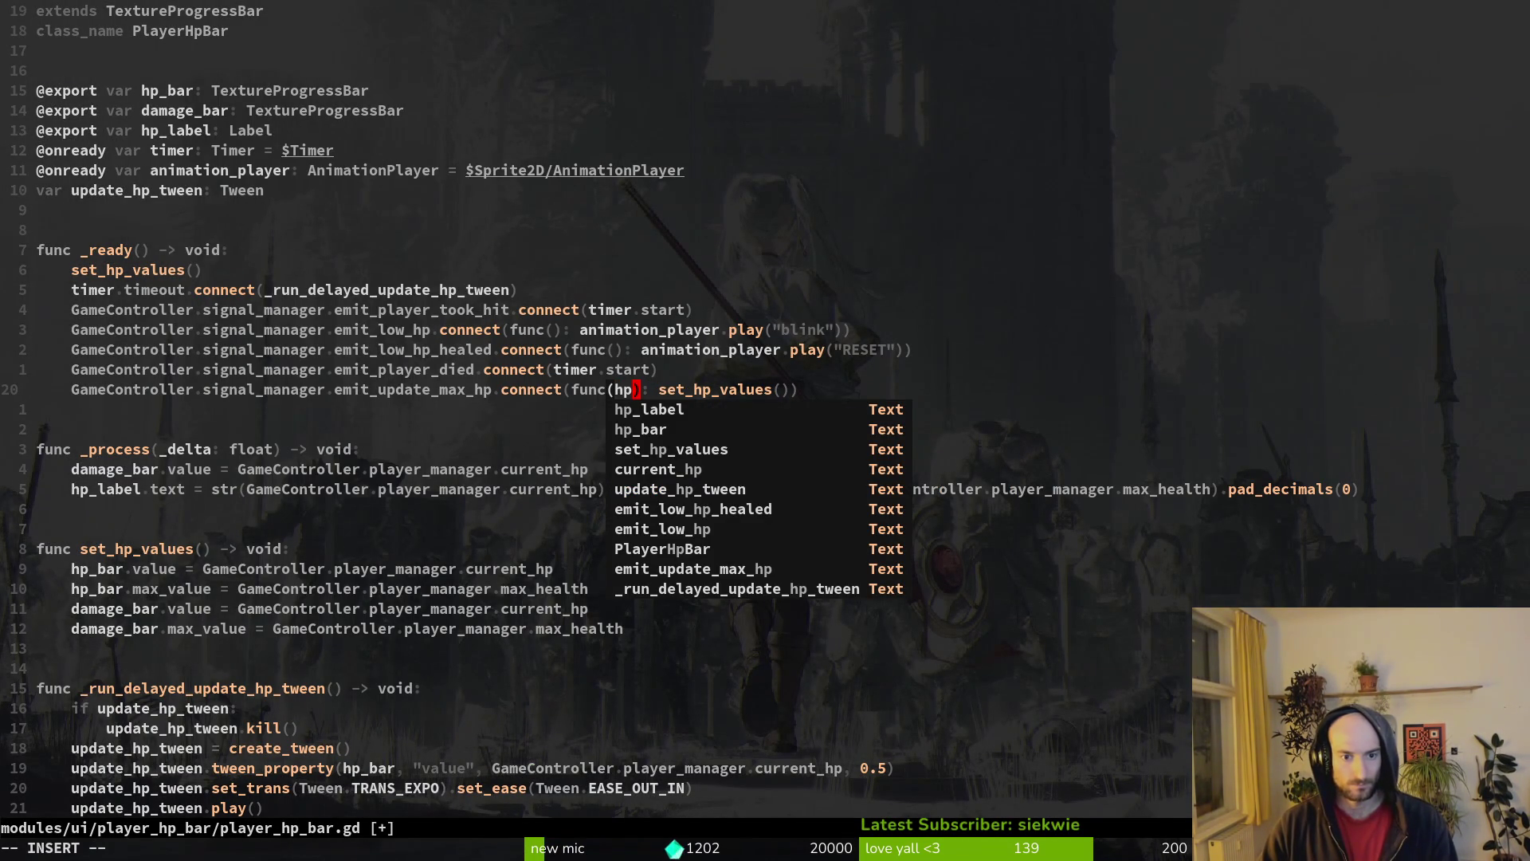
key("BackSpace")
key("BackSpace")
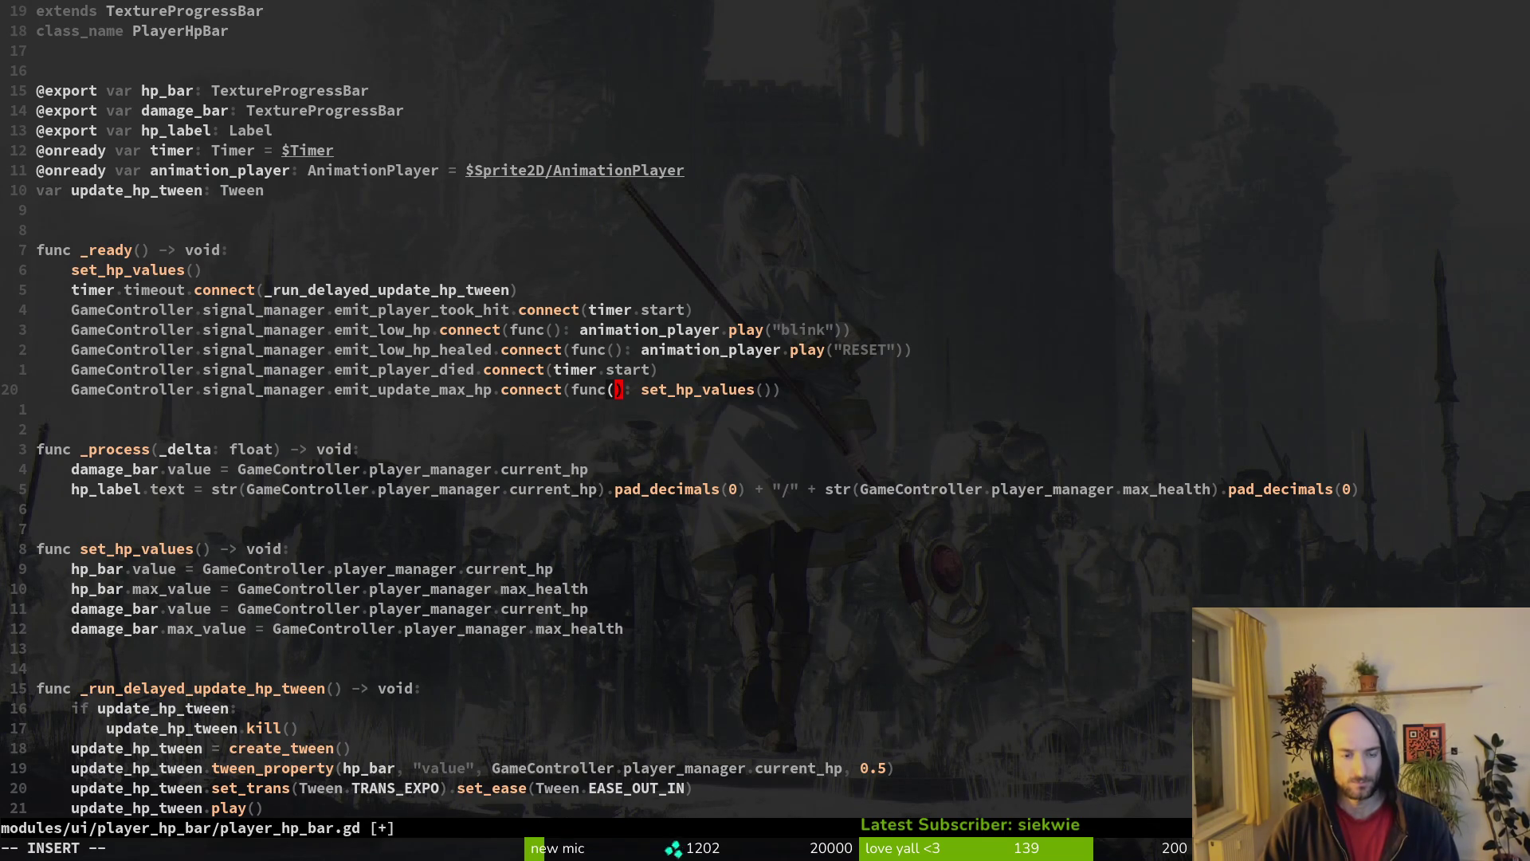
key("space")
key("f")
key("f")
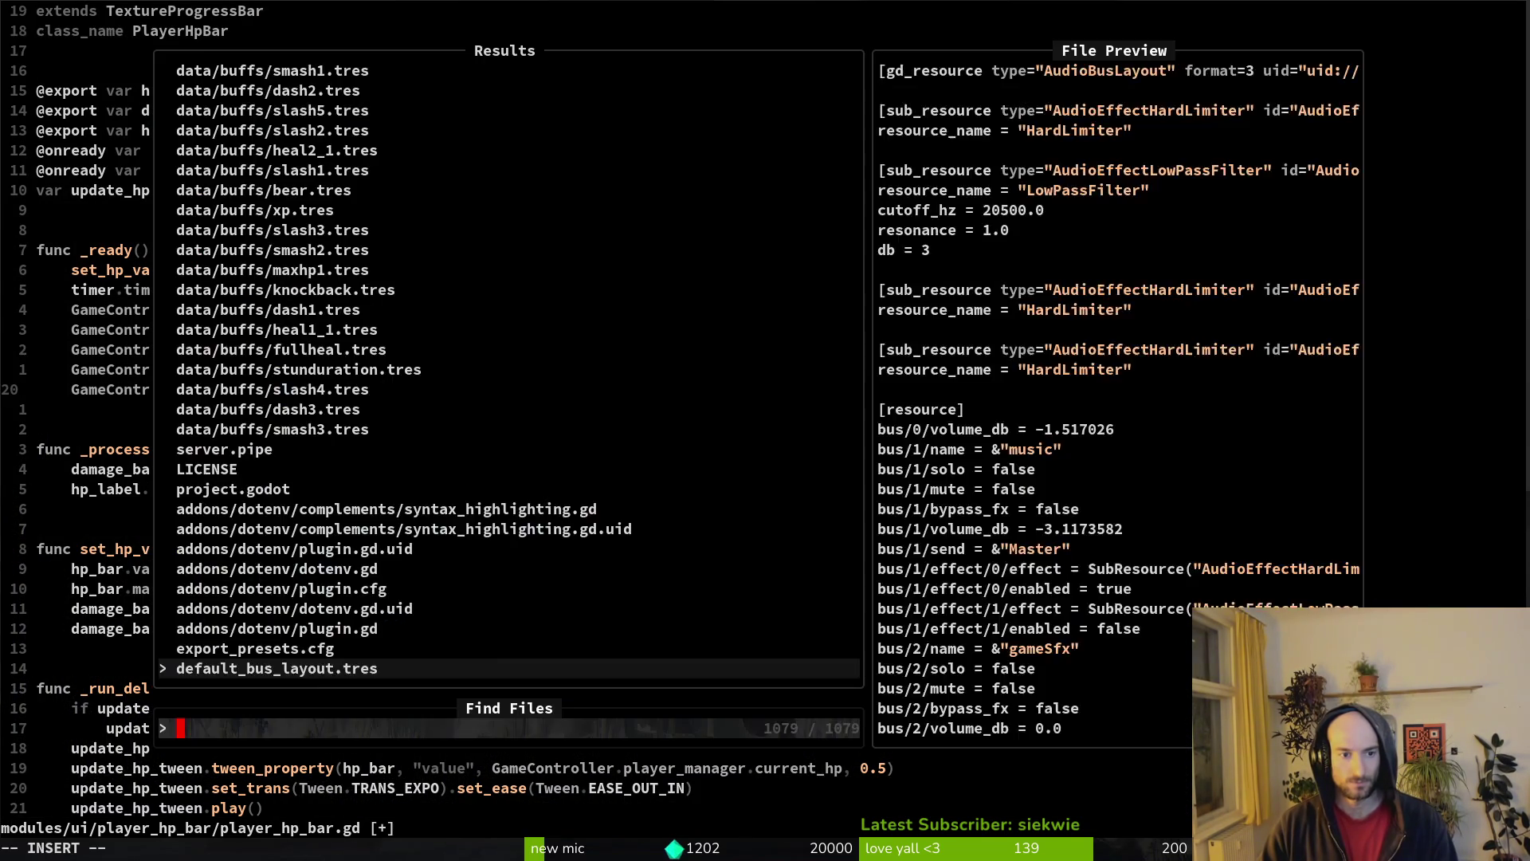
type("sig")
key("Return")
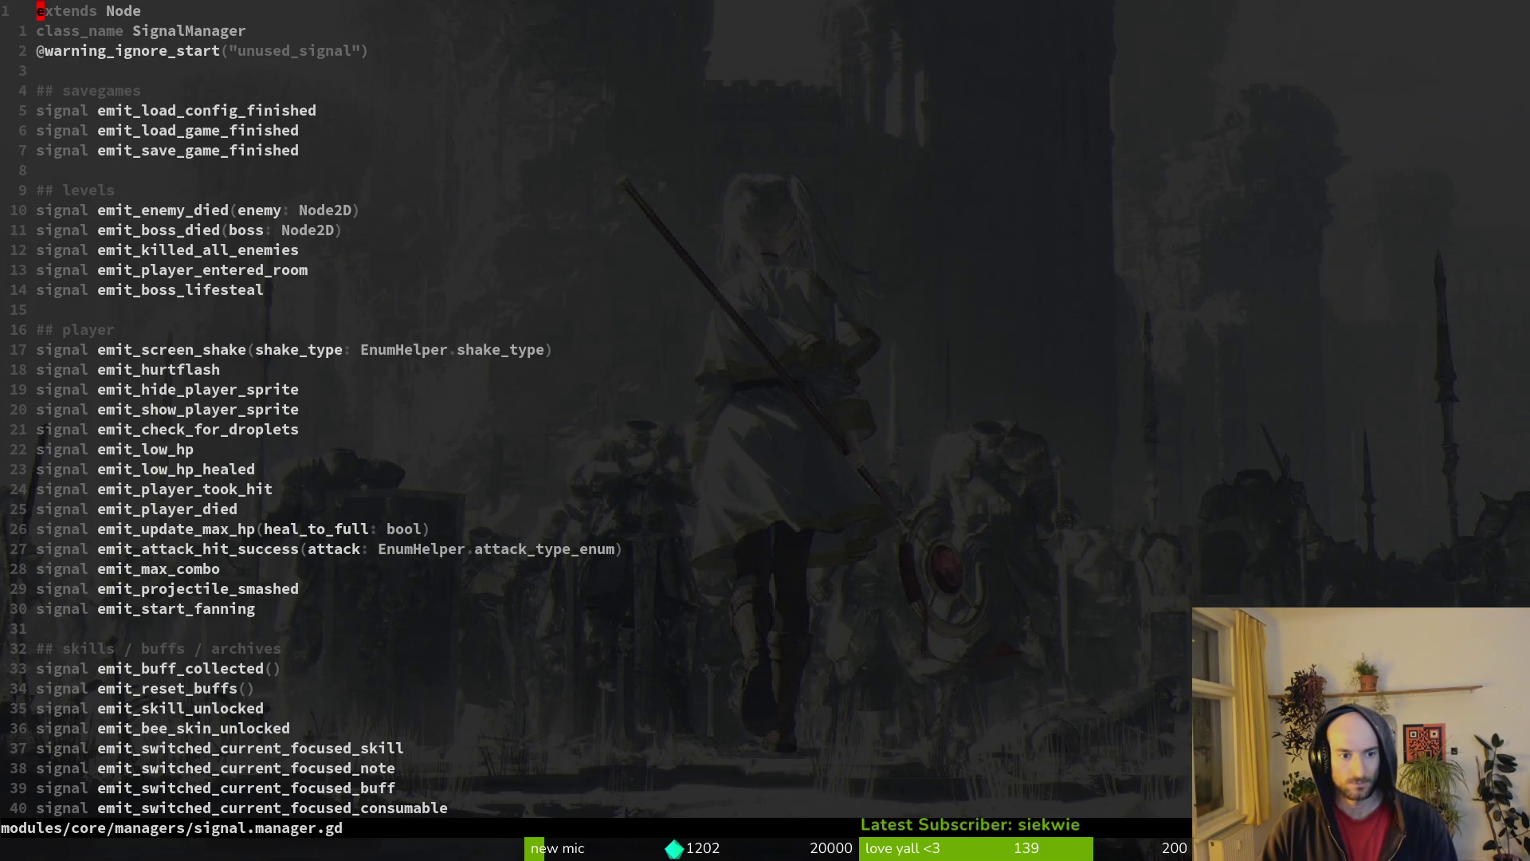
key("ctrl+o")
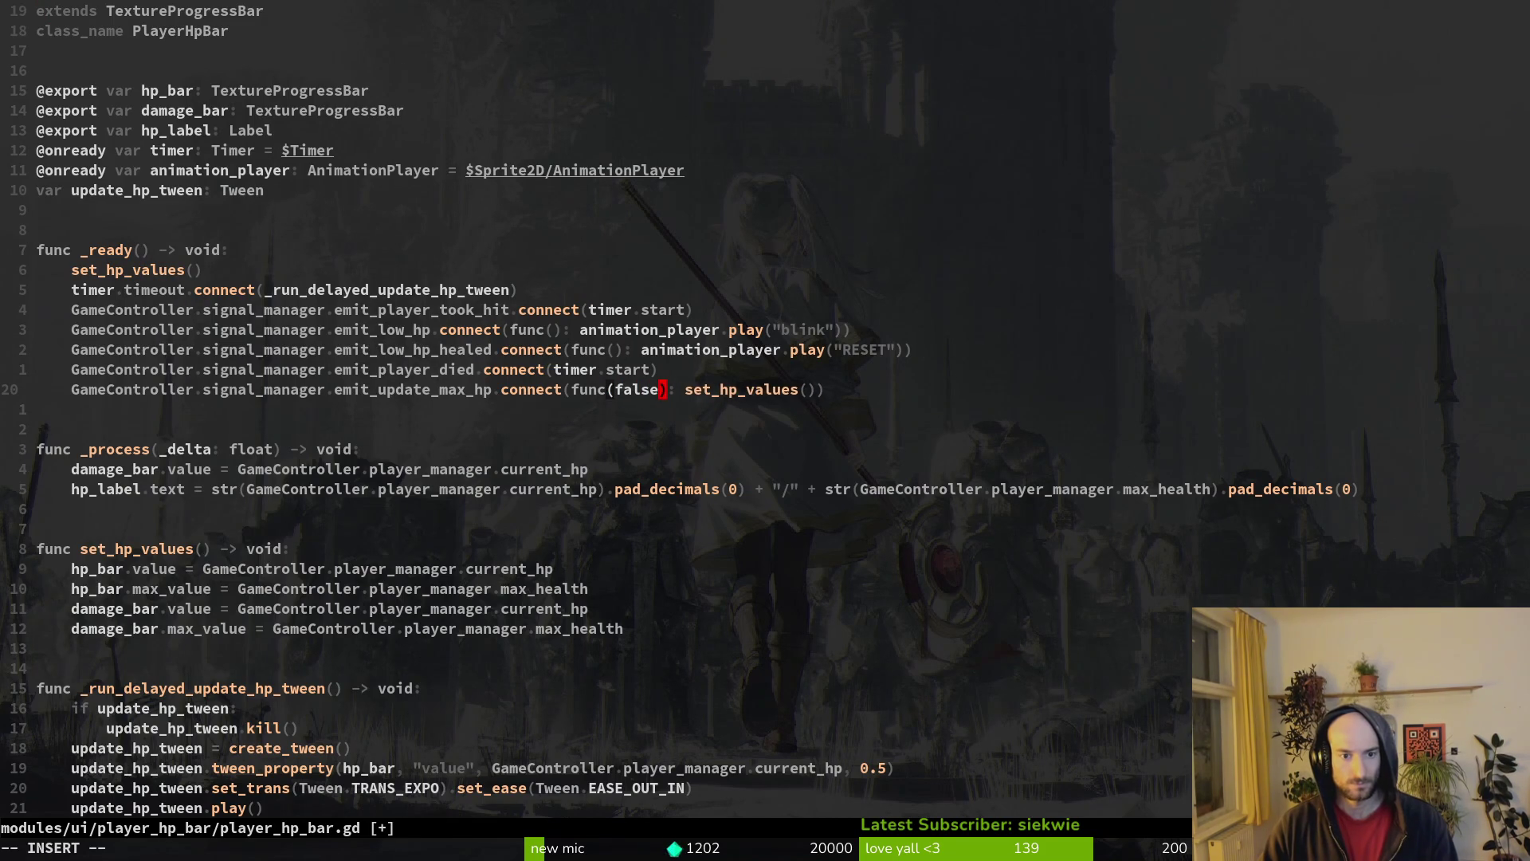
- Change the lambda to func(_heal_to_full: bool), save, and run the game to test
type("e")
key("Escape")
type("x:w")
key("Return")
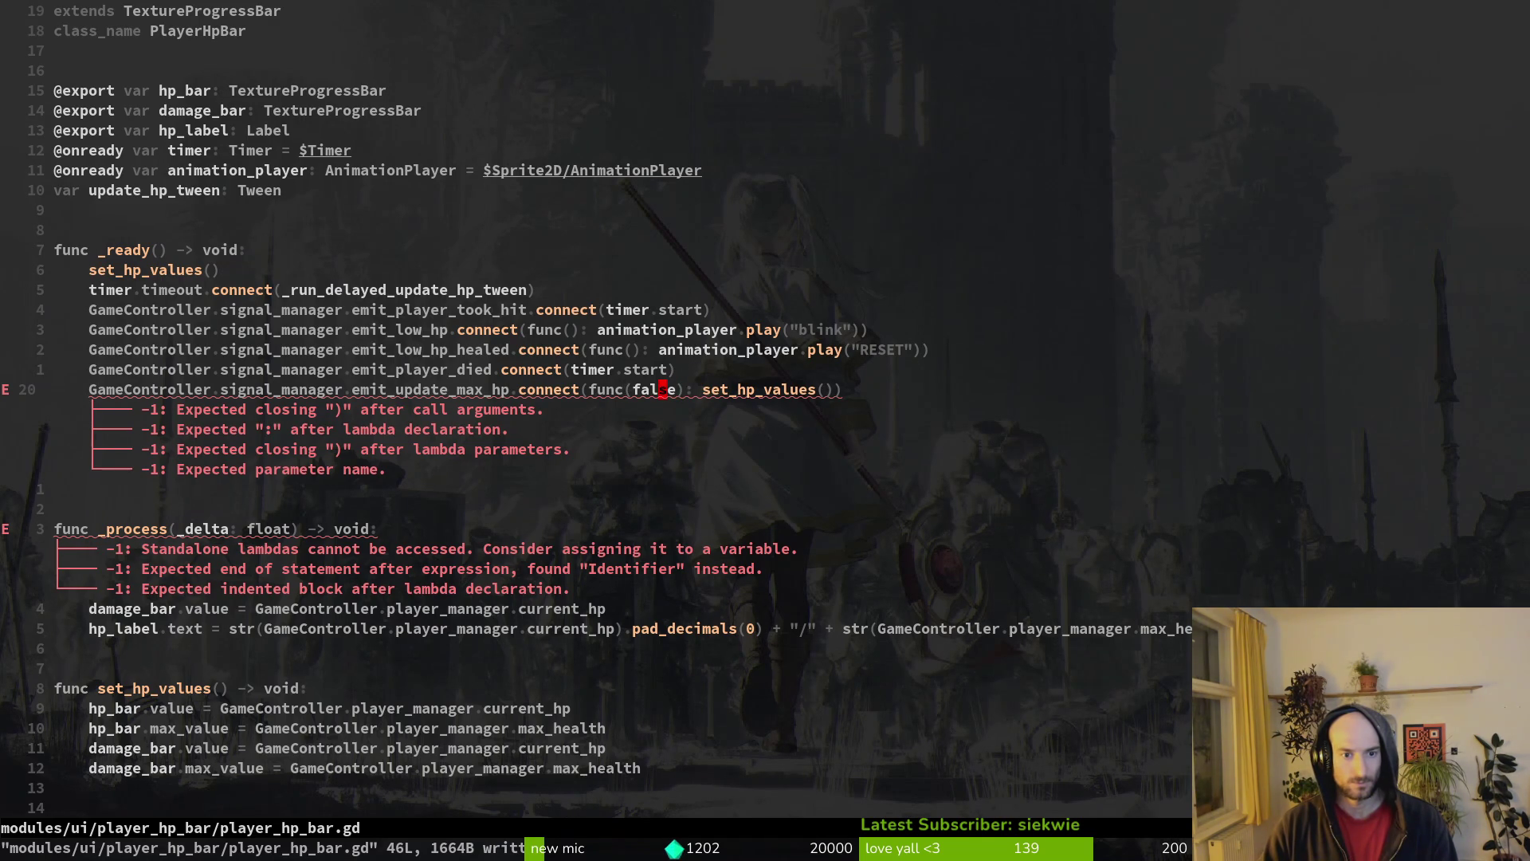
type("ciw")
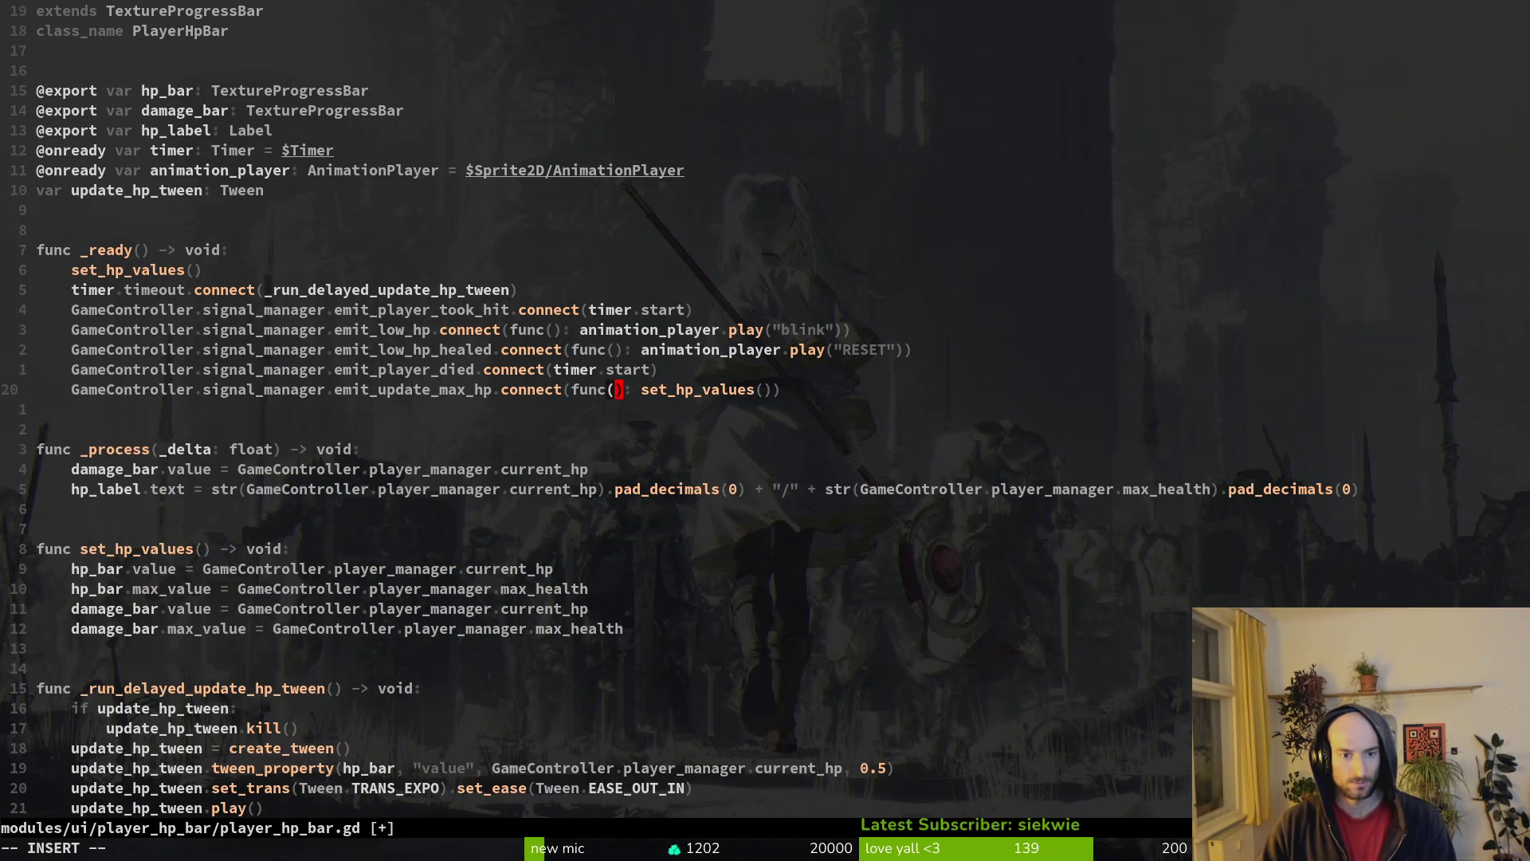
type("_boo")
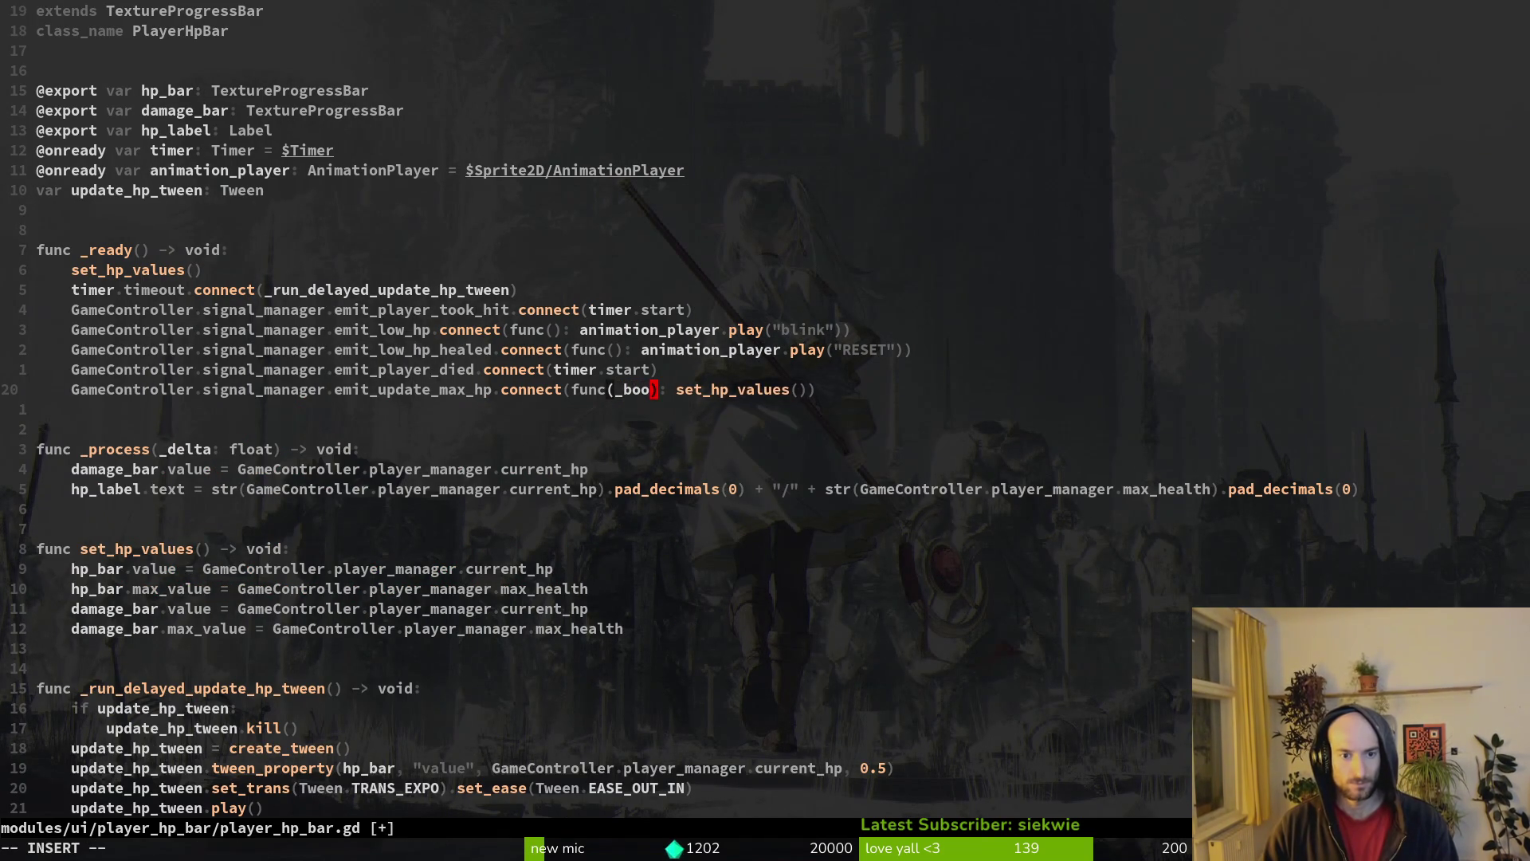
key("BackSpace")
key("BackSpace")
key("BackSpace")
type("heal_to_ful")
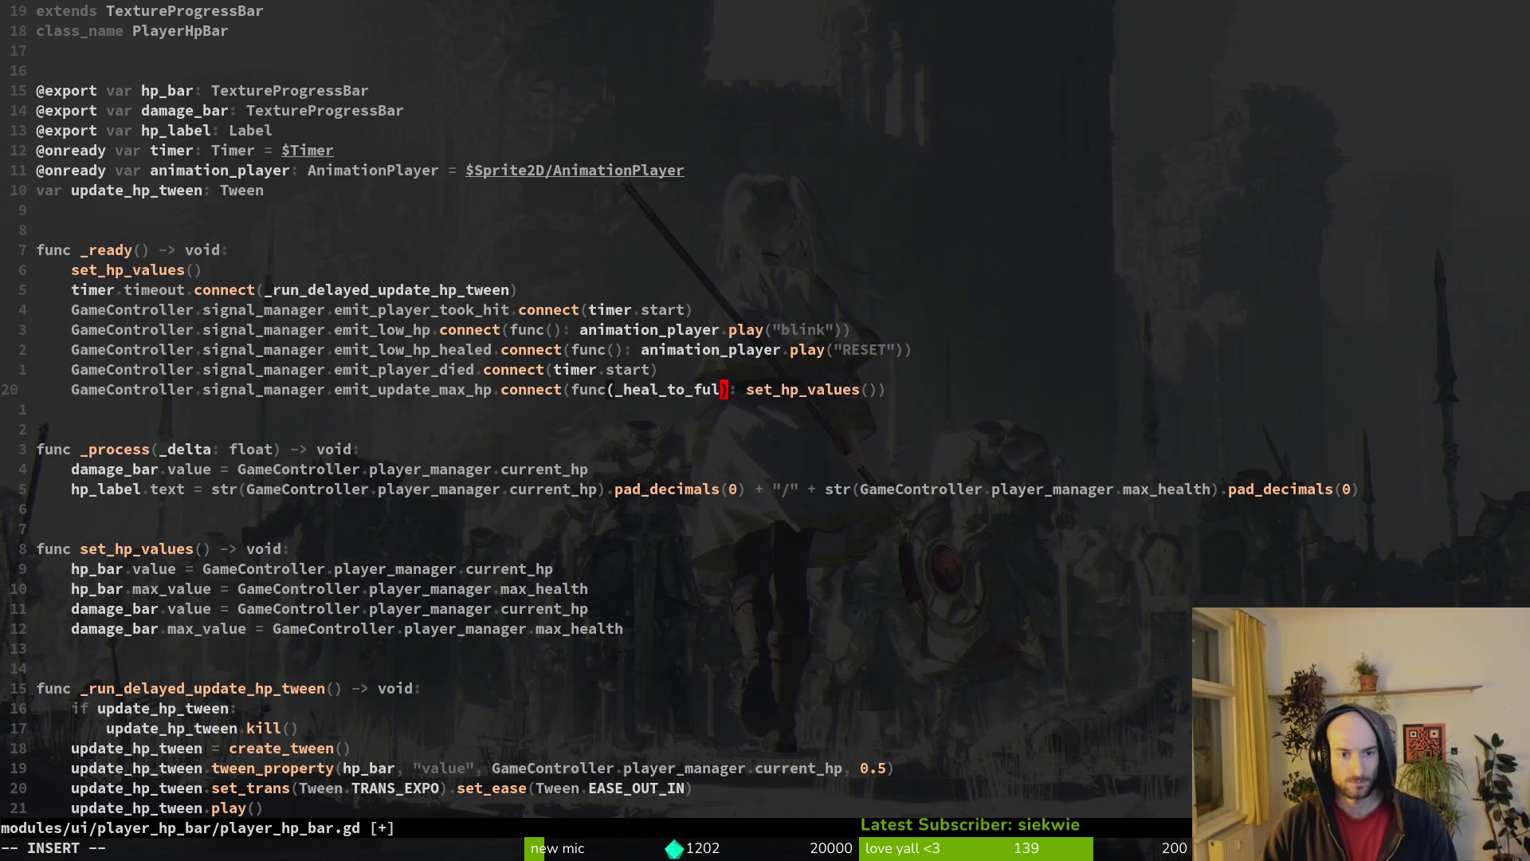
type(" bool")
key("Escape")
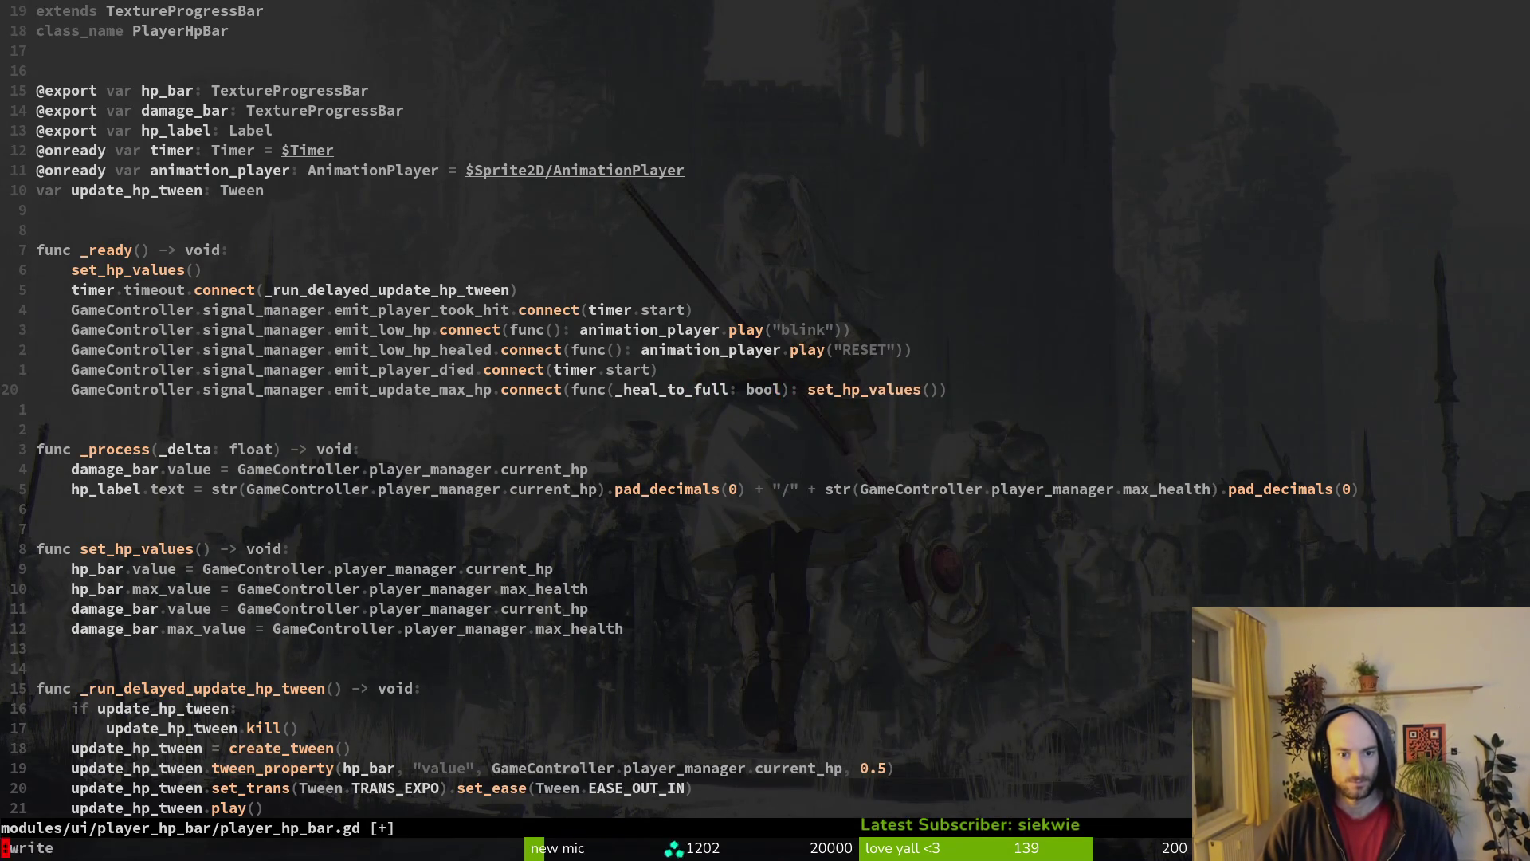
type(":w")
key("Return")
key("alt+Tab")
key("F5")
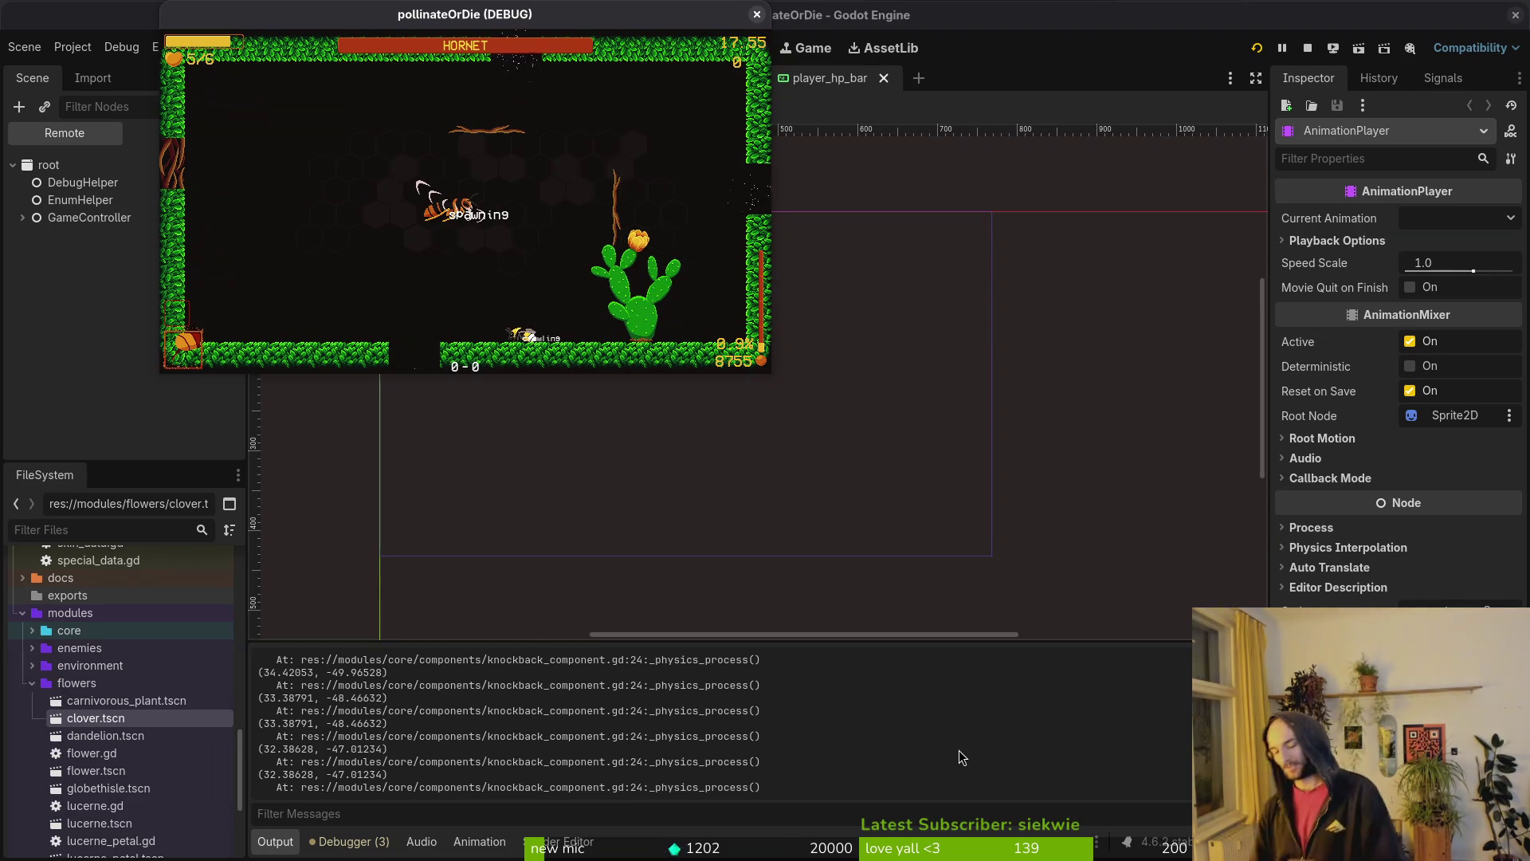
- Stop the debug run with F8 and return to the terminal editor
key("F8")
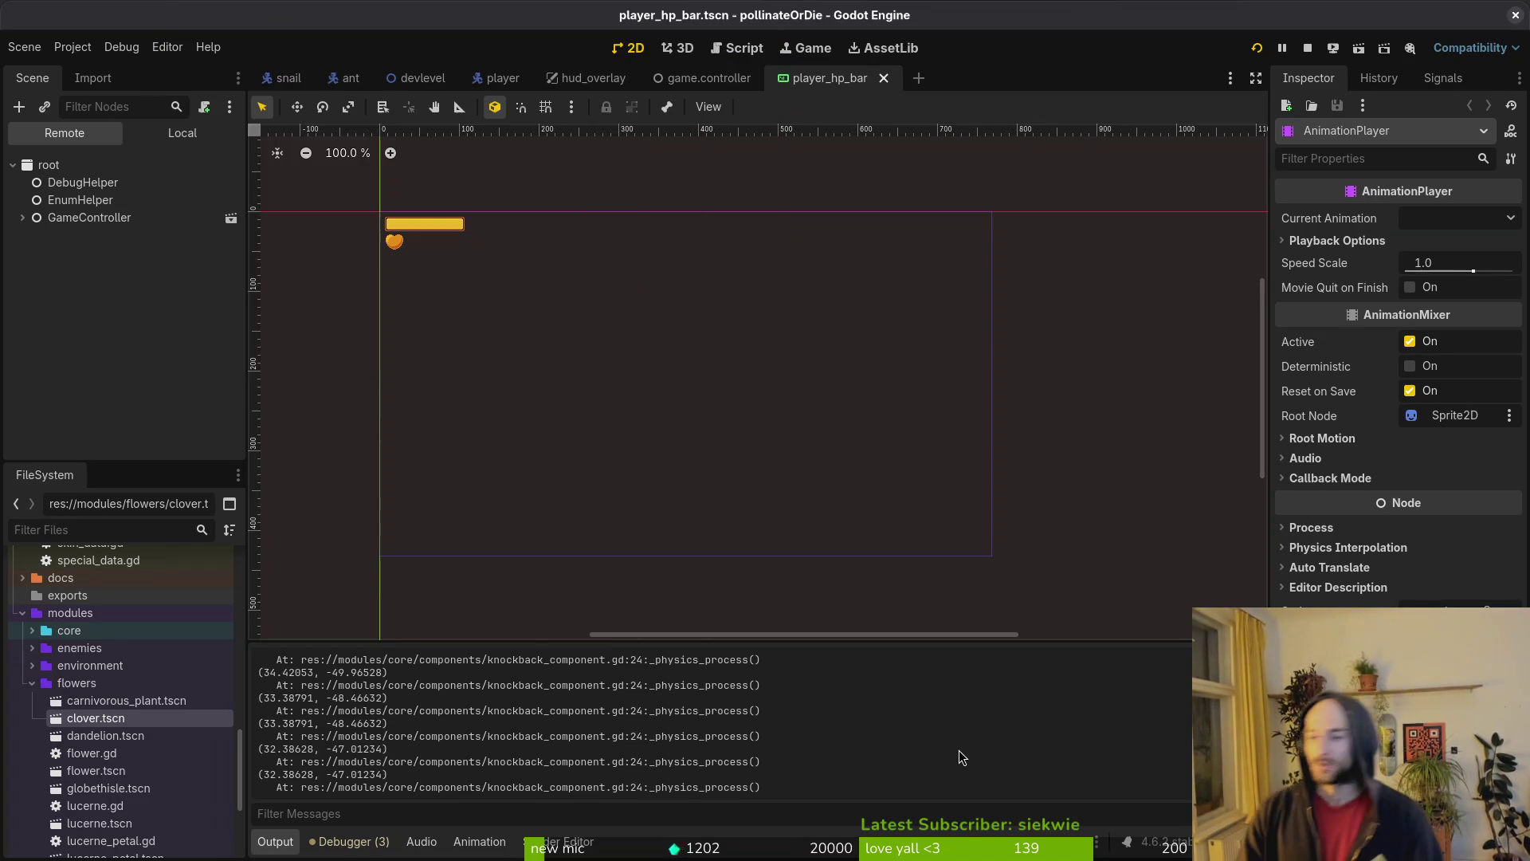
key("super+2")
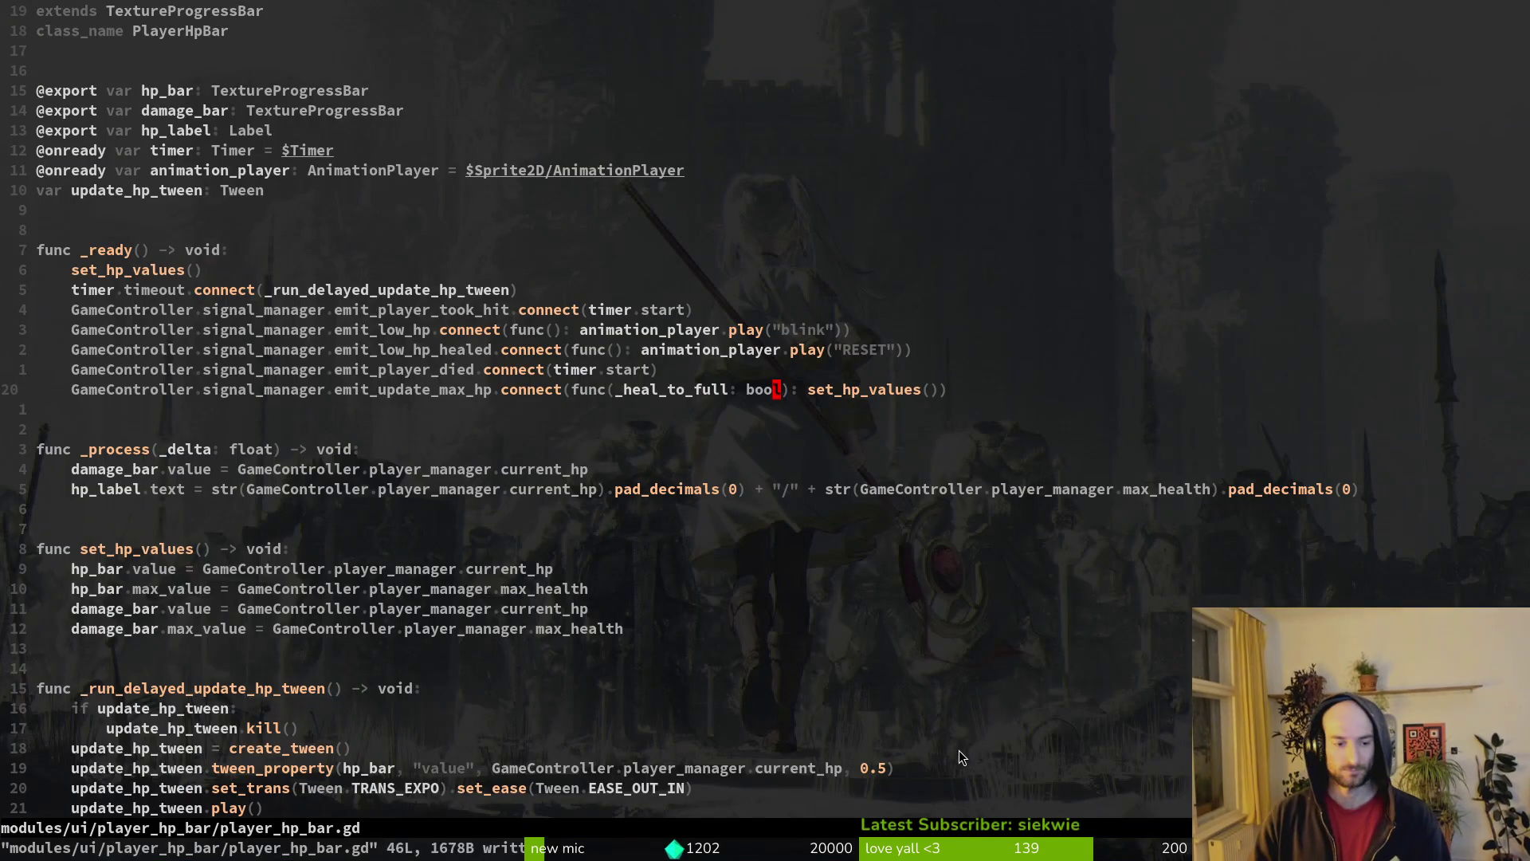
- Leave Vim and review the hud_overlay.gd diff in tig
type(":q")
key("Return")
type("tig")
key("Return")
key("Down")
key("Down")
key("Down")
key("Return")
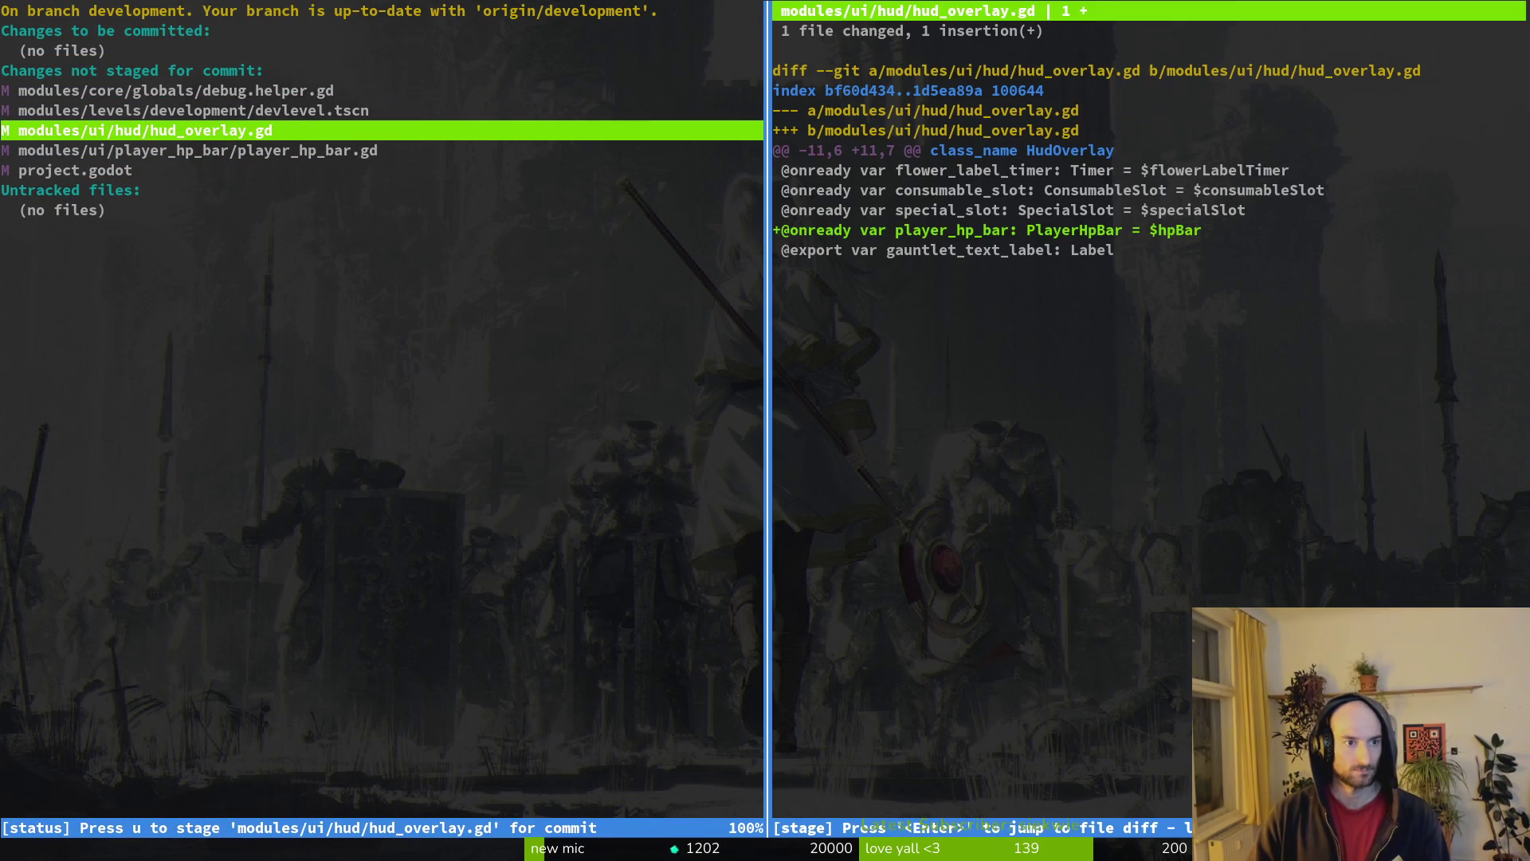
key("u")
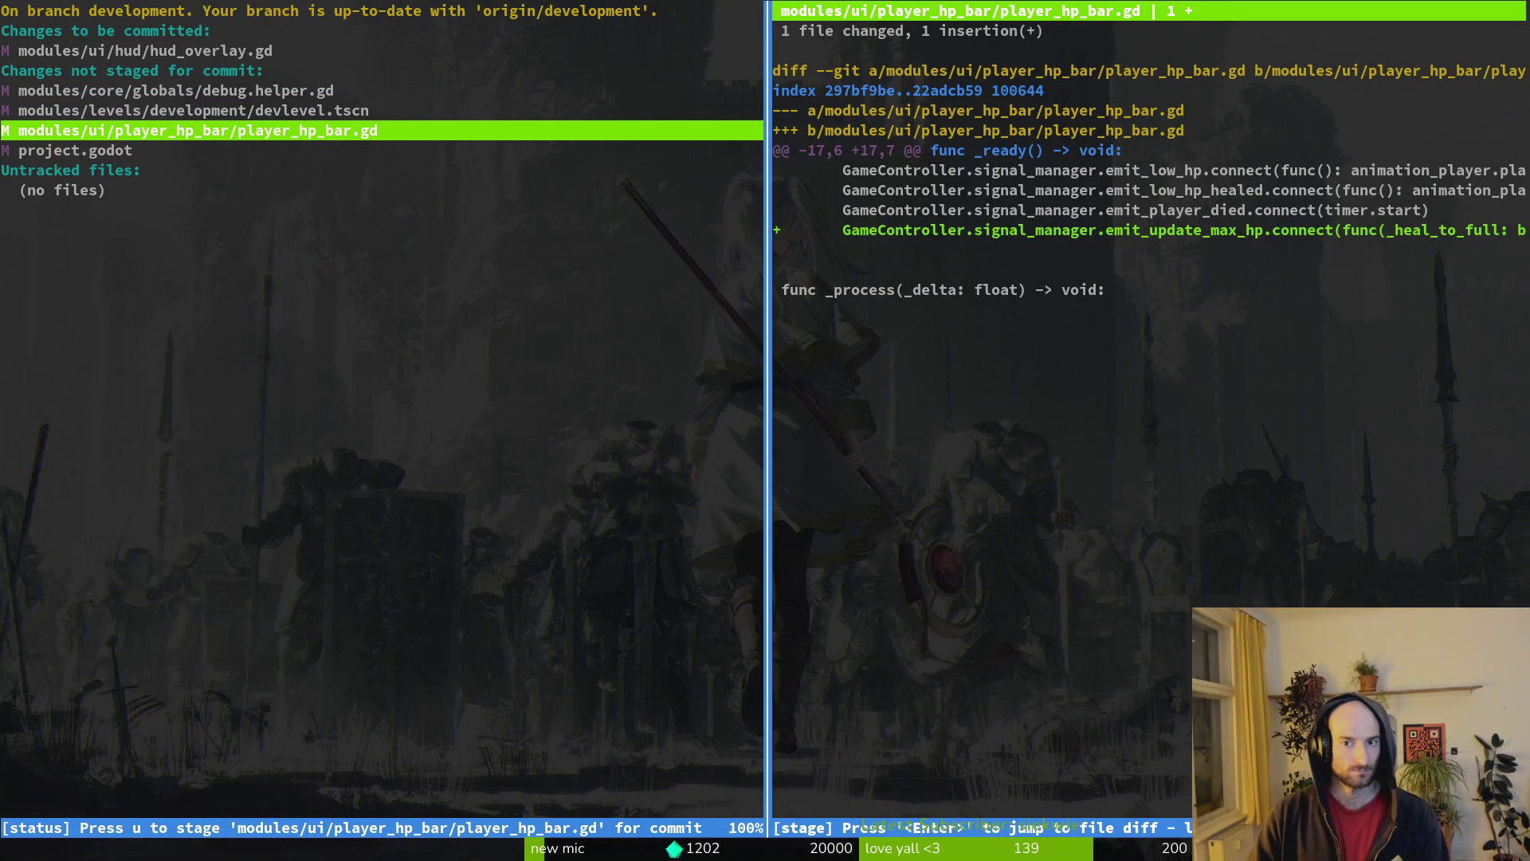
key("q")
key("q")
- Unstage hud_overlay.gd and review the player_hp_bar.gd diff
key("Down")
key("Down")
key("Down")
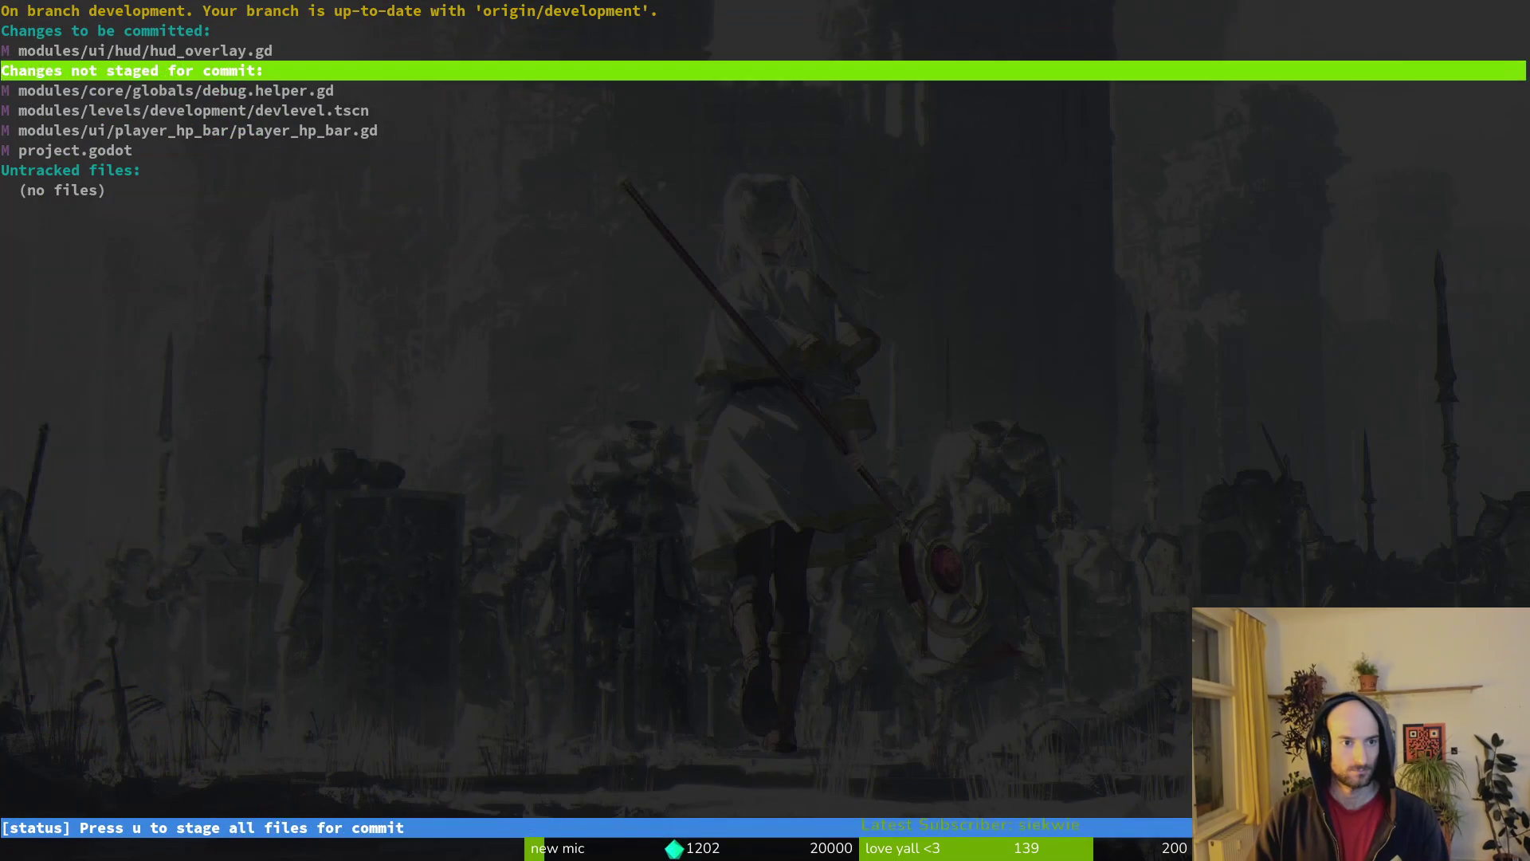
key("Up")
key("Up")
key("u")
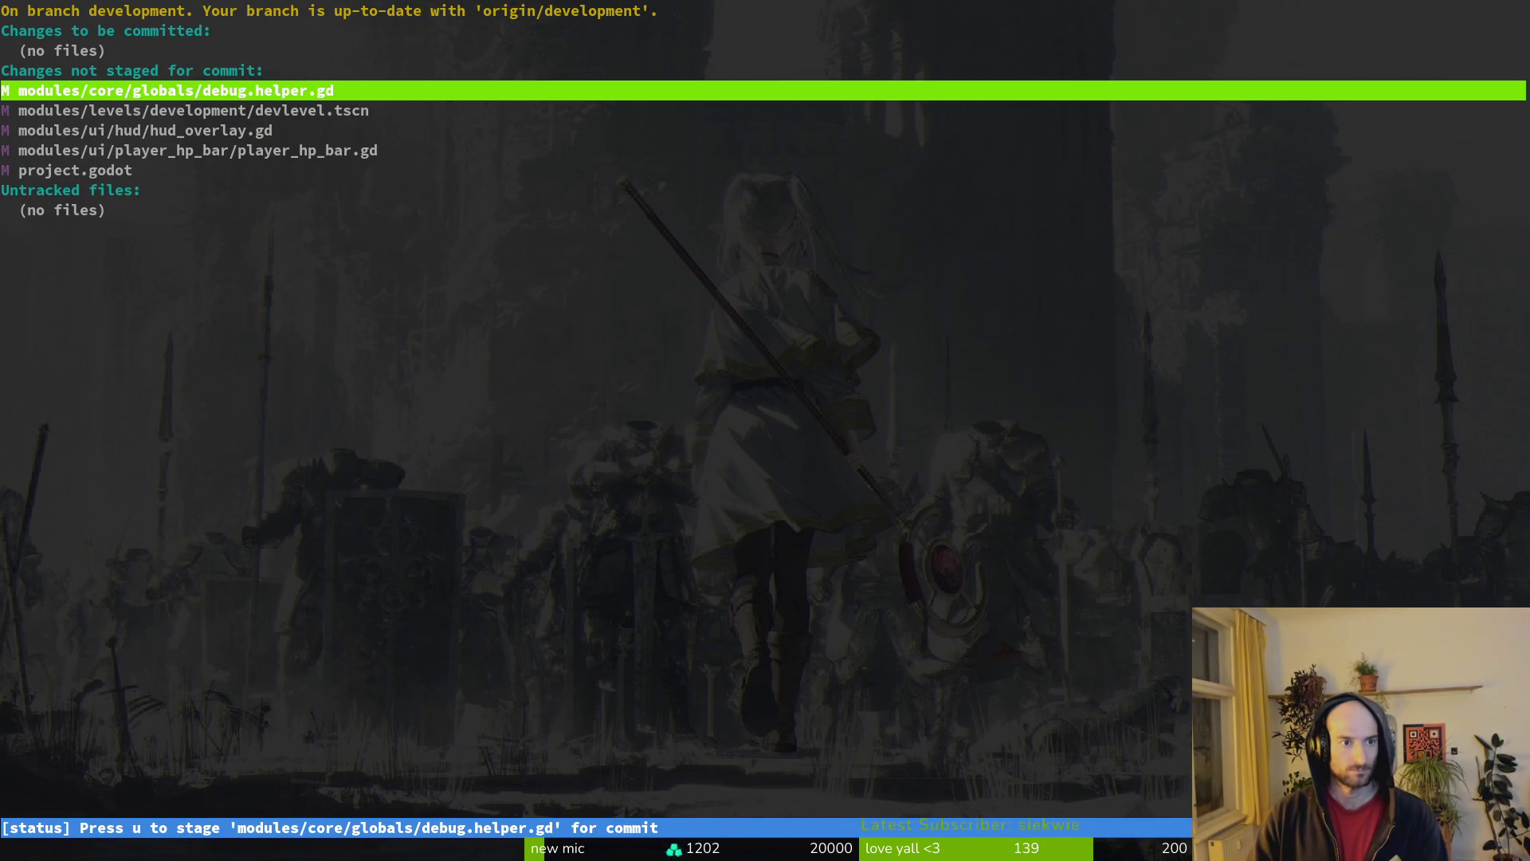
key("Down")
key("Down")
key("Down")
key("Return")
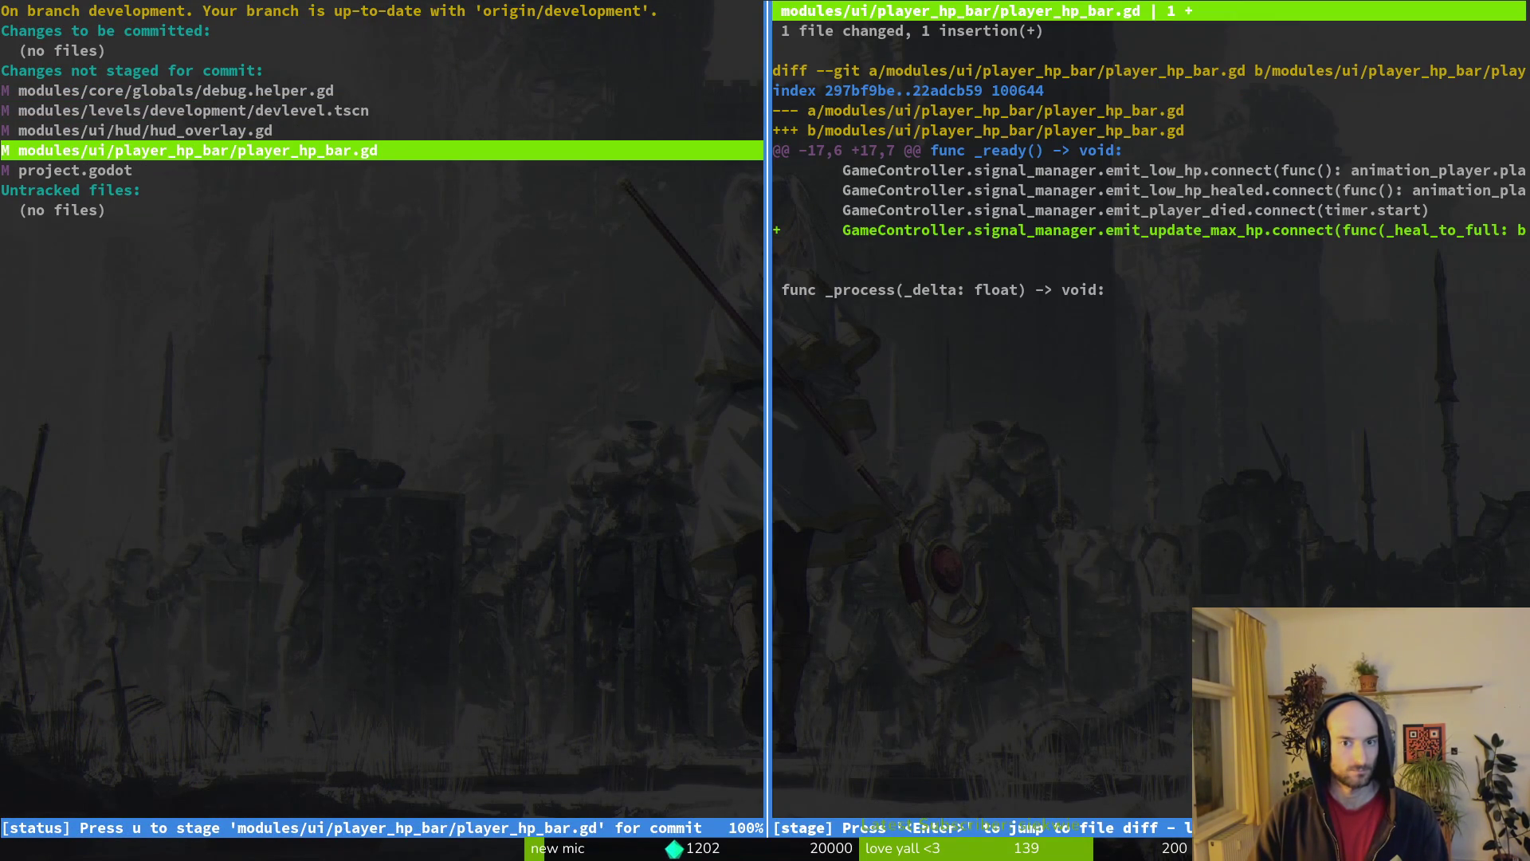
- Discard the hud_overlay.gd changes and stage player_hp_bar.gd on its own
key("Up")
key("!")
key("y")
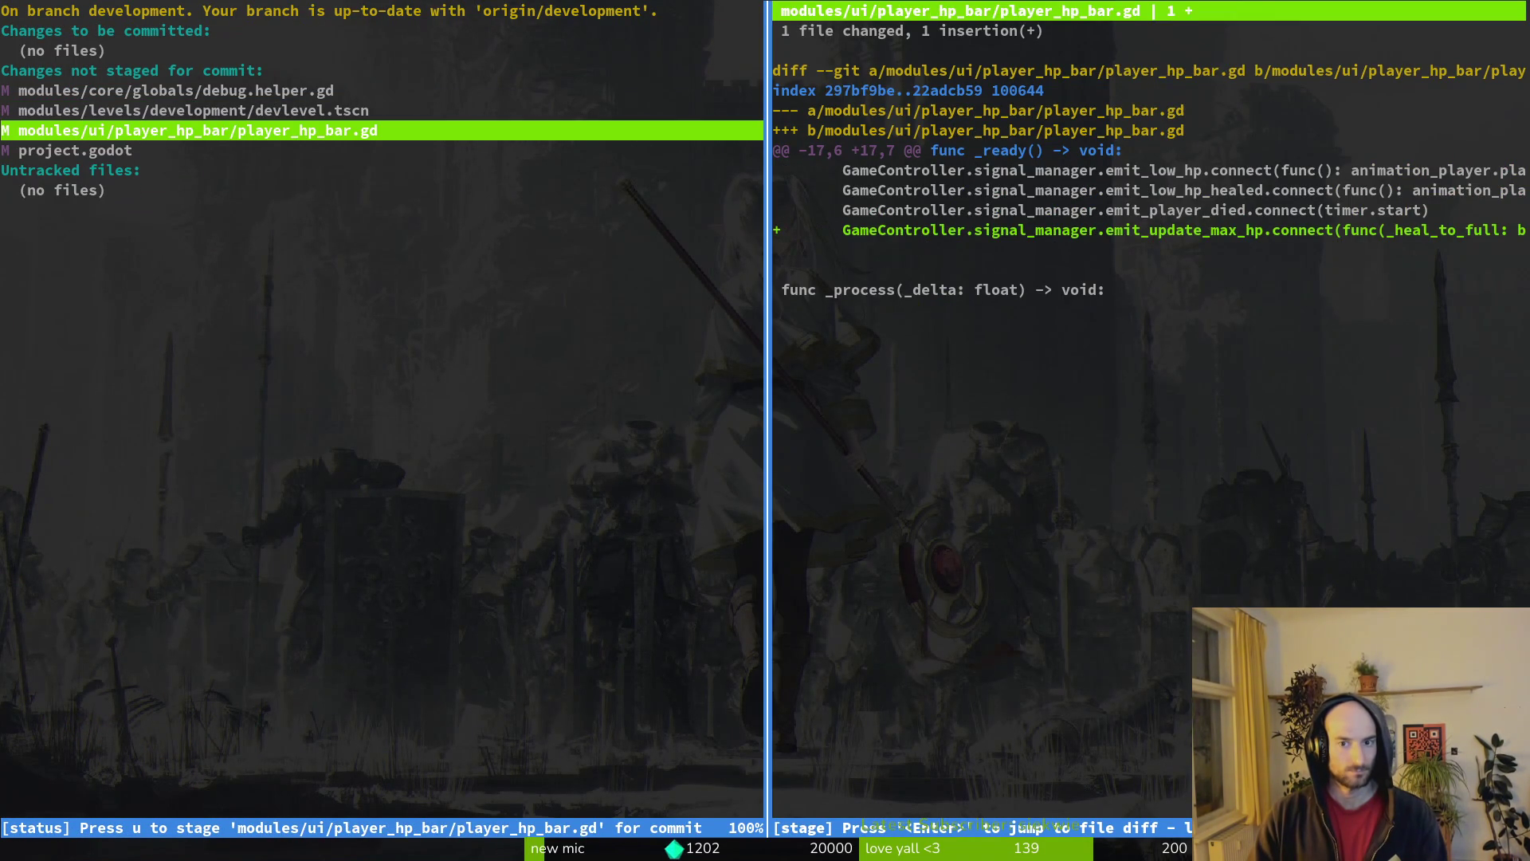
key("u")
key("Up")
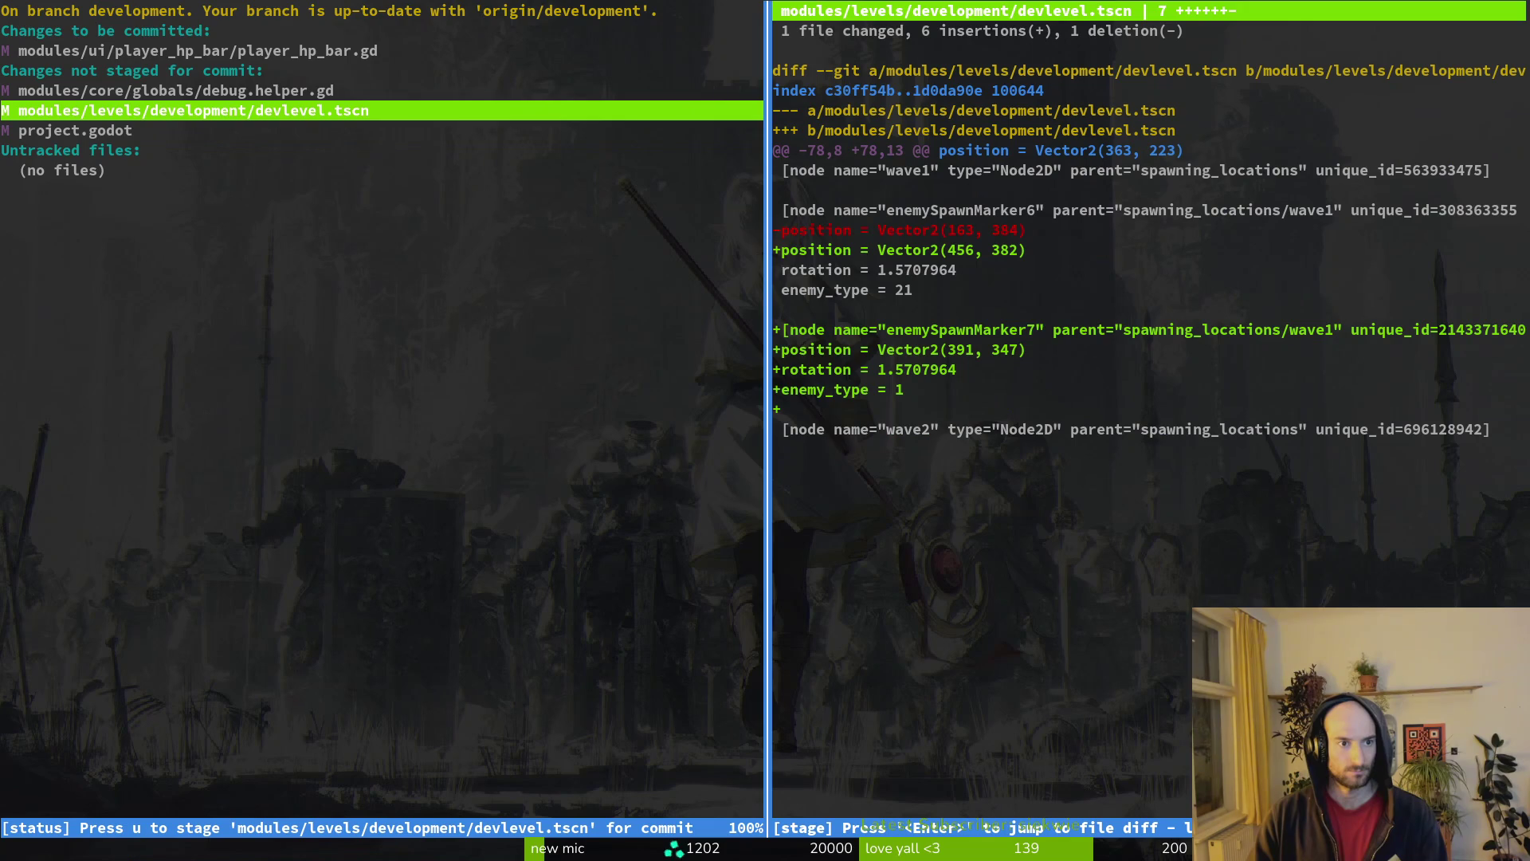
type("q")
type("mmit -m \"fixe")
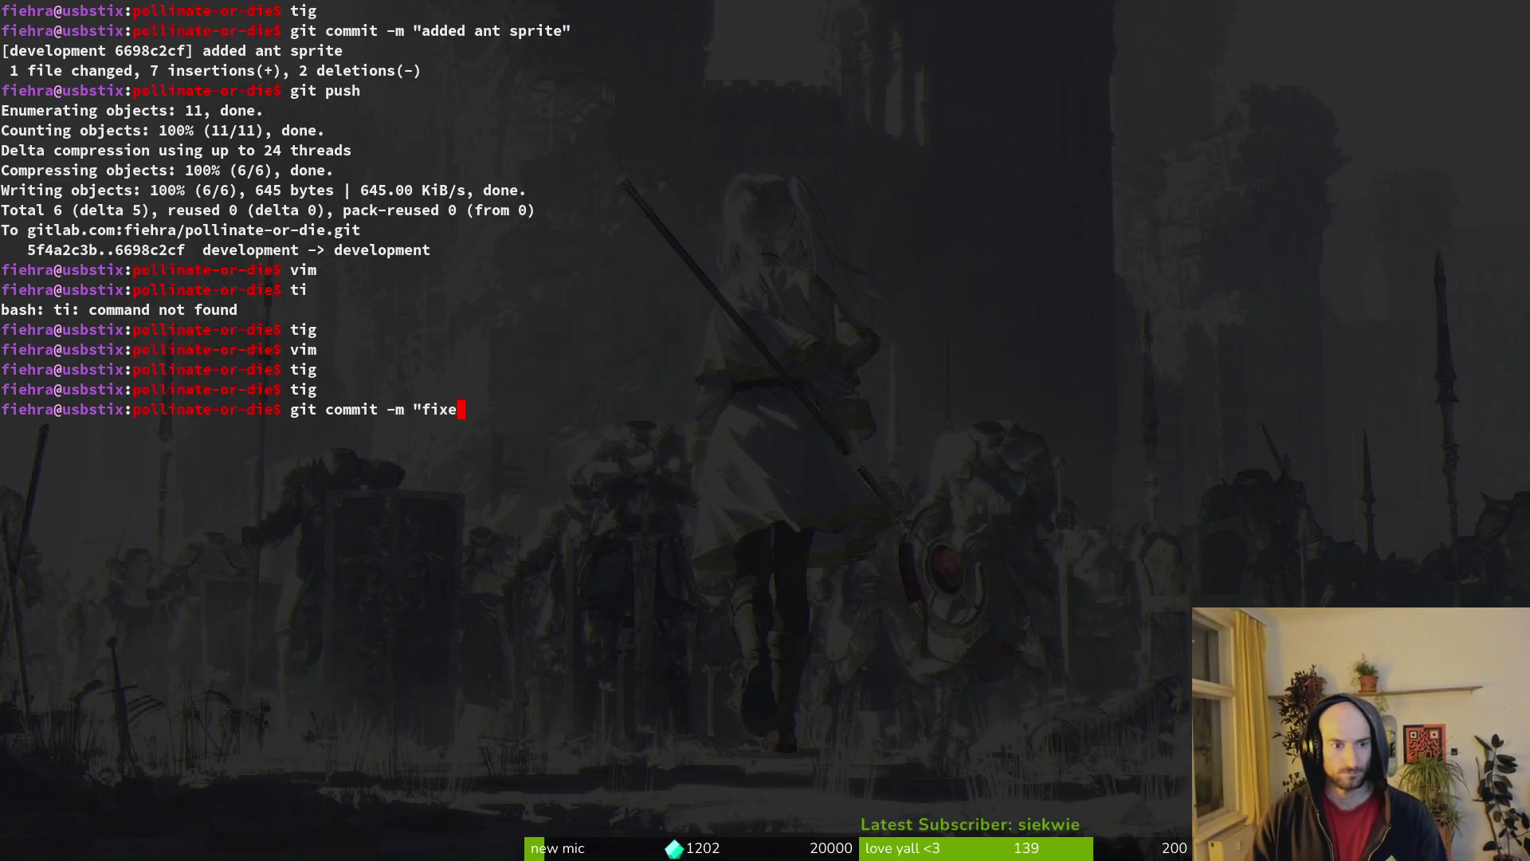
type("d by")
- Commit with message 'fixed max hp increase not looking like it full healed bug' and git push
key("BackSpace")
key("BackSpace")
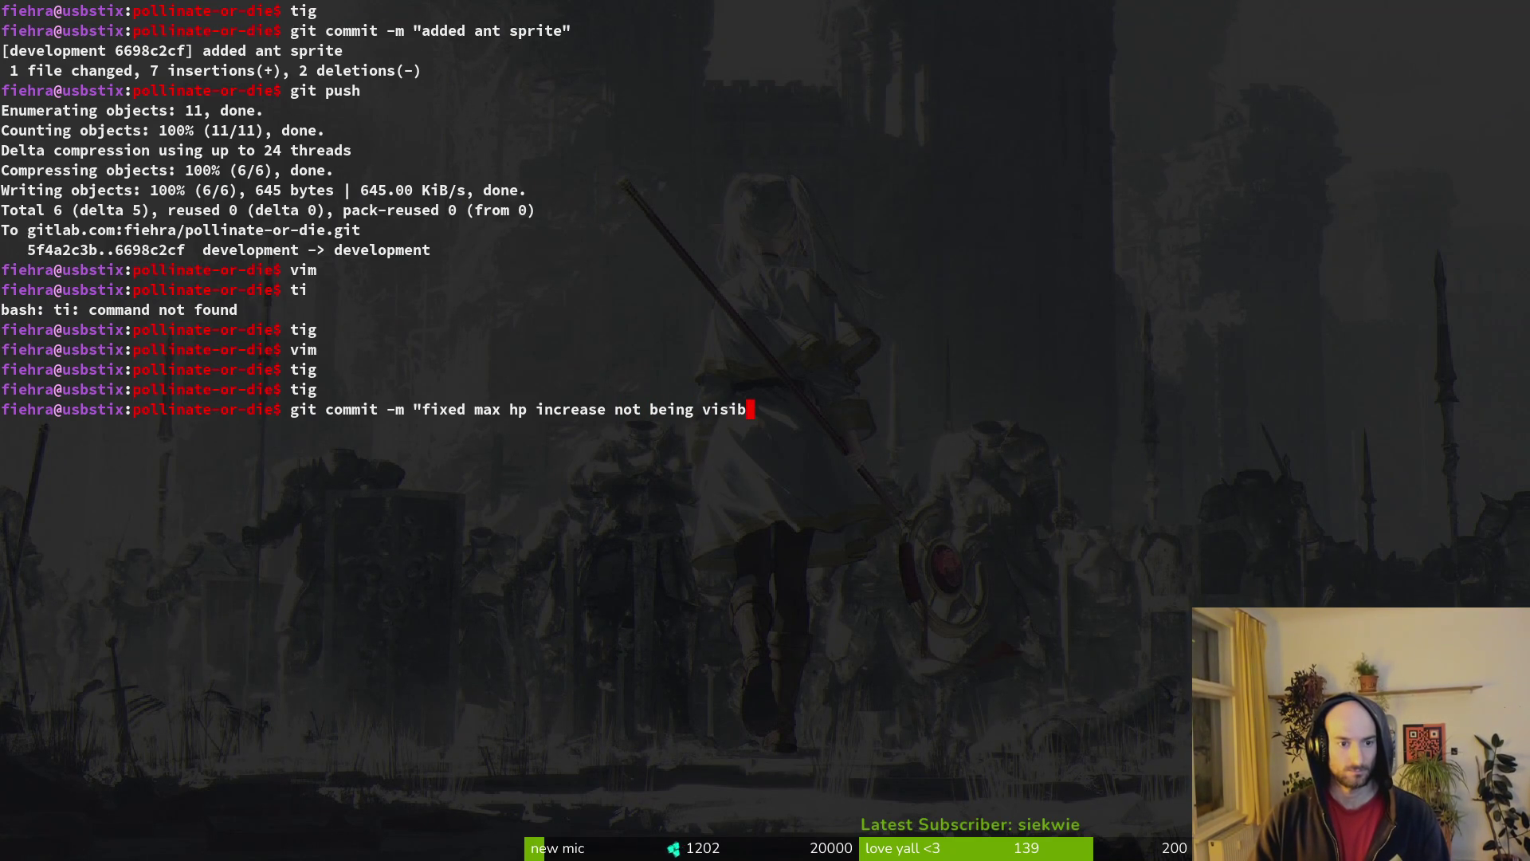
key("BackSpace")
key("BackSpace")
key("BackSpace")
type("loo")
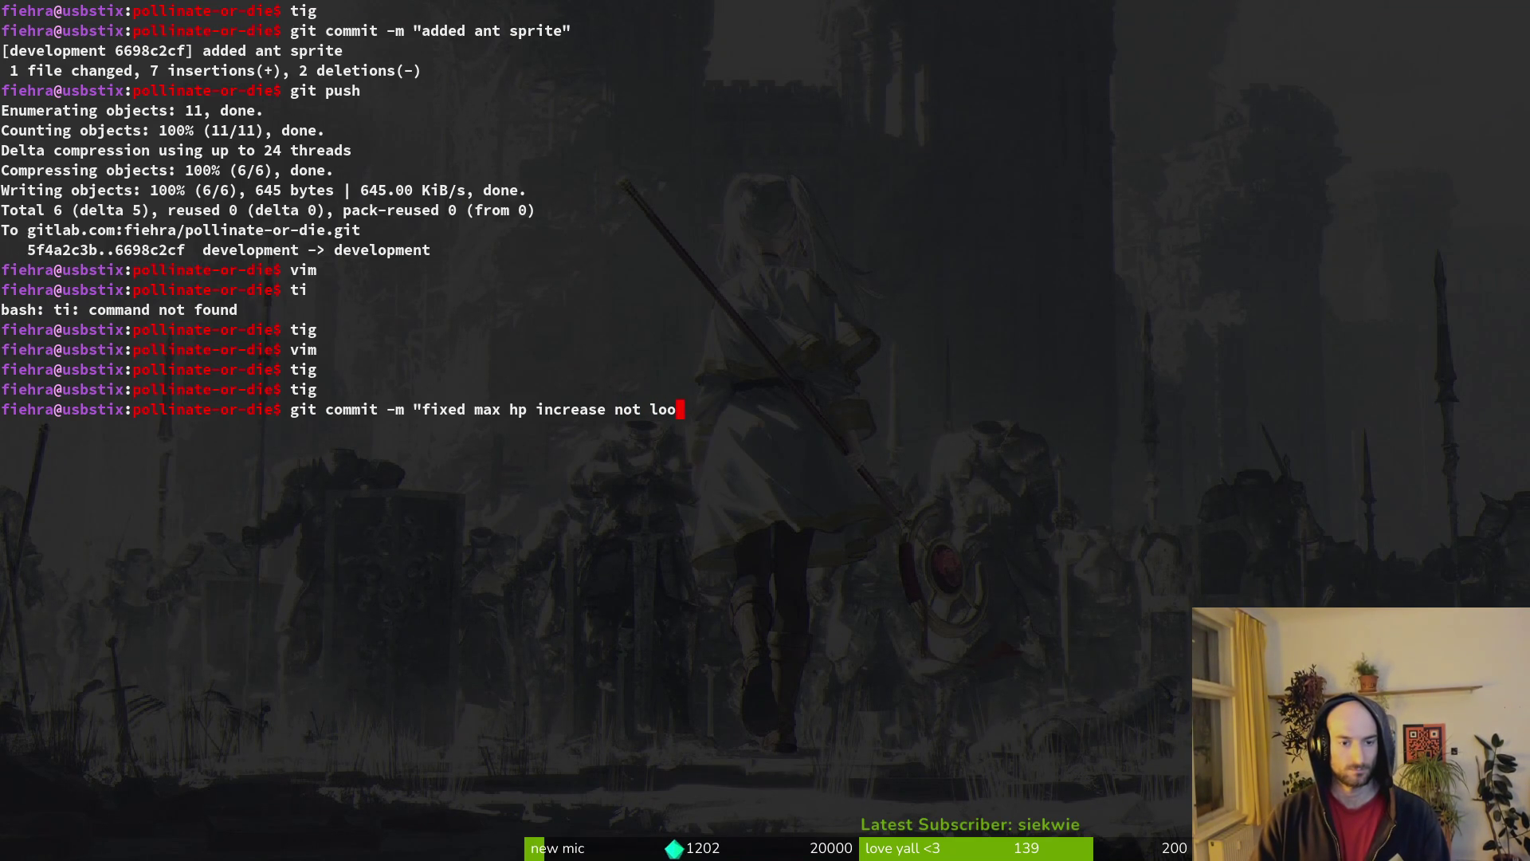
type("king like it full healed bug")
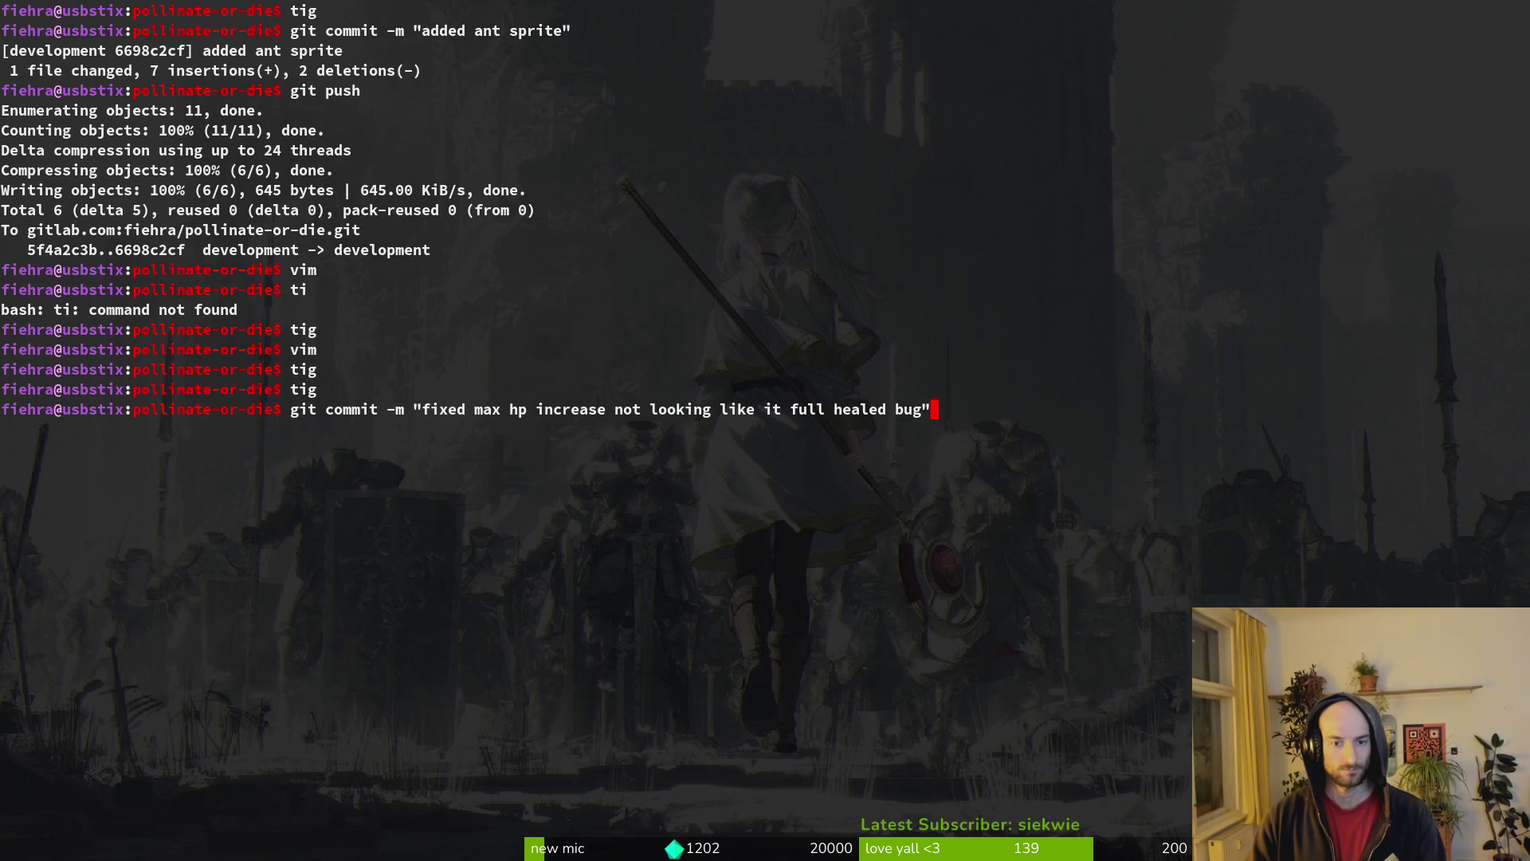
key("Return")
type("git push")
key("Return")
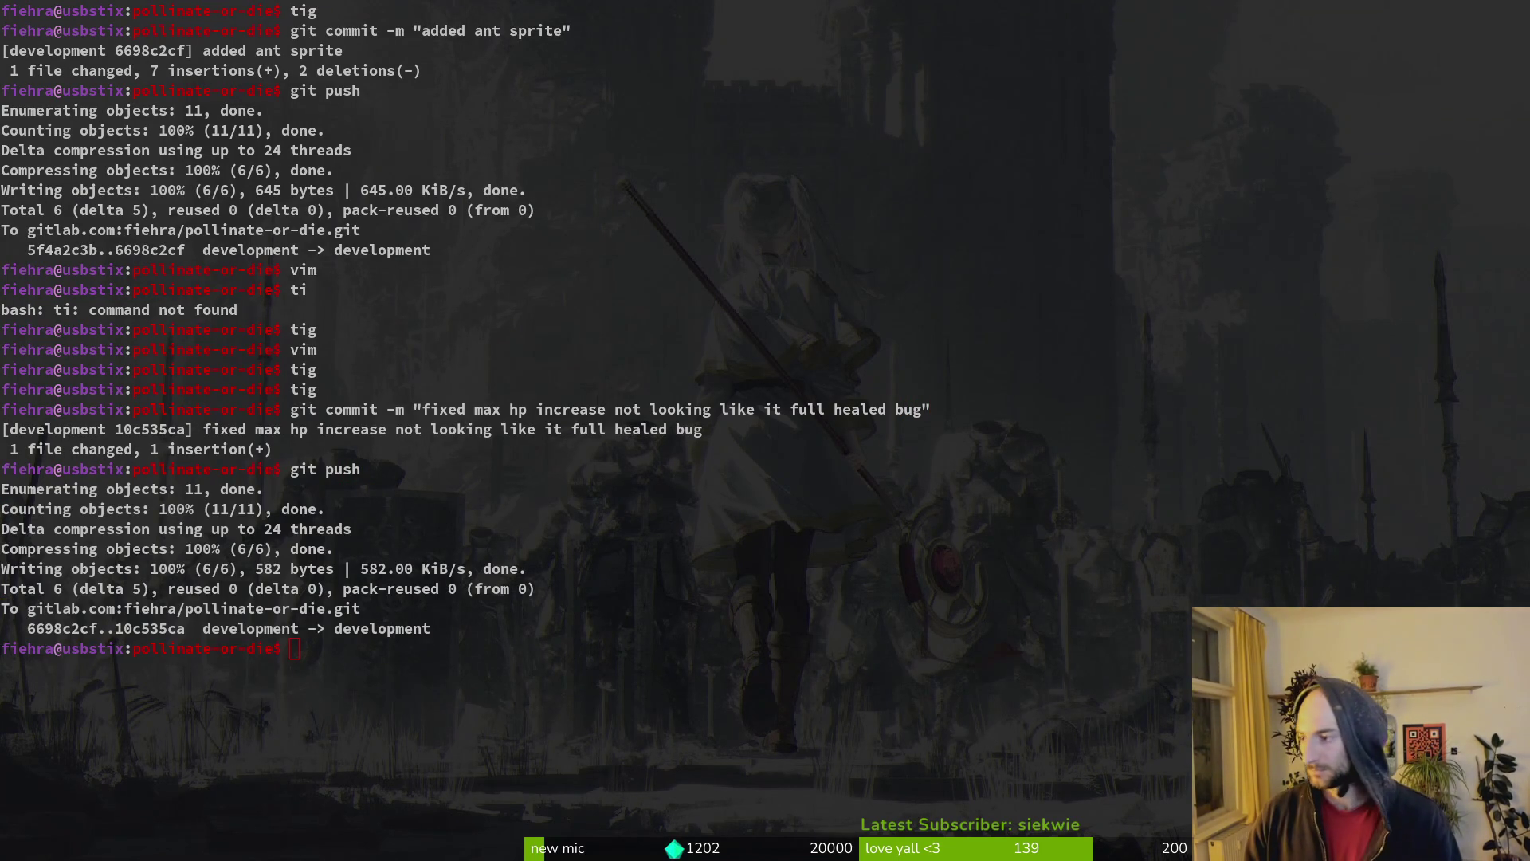
- Close GitLab issue #977 about updating the hp bar
key("alt+Tab")
scroll(859, 550, "down", 2)
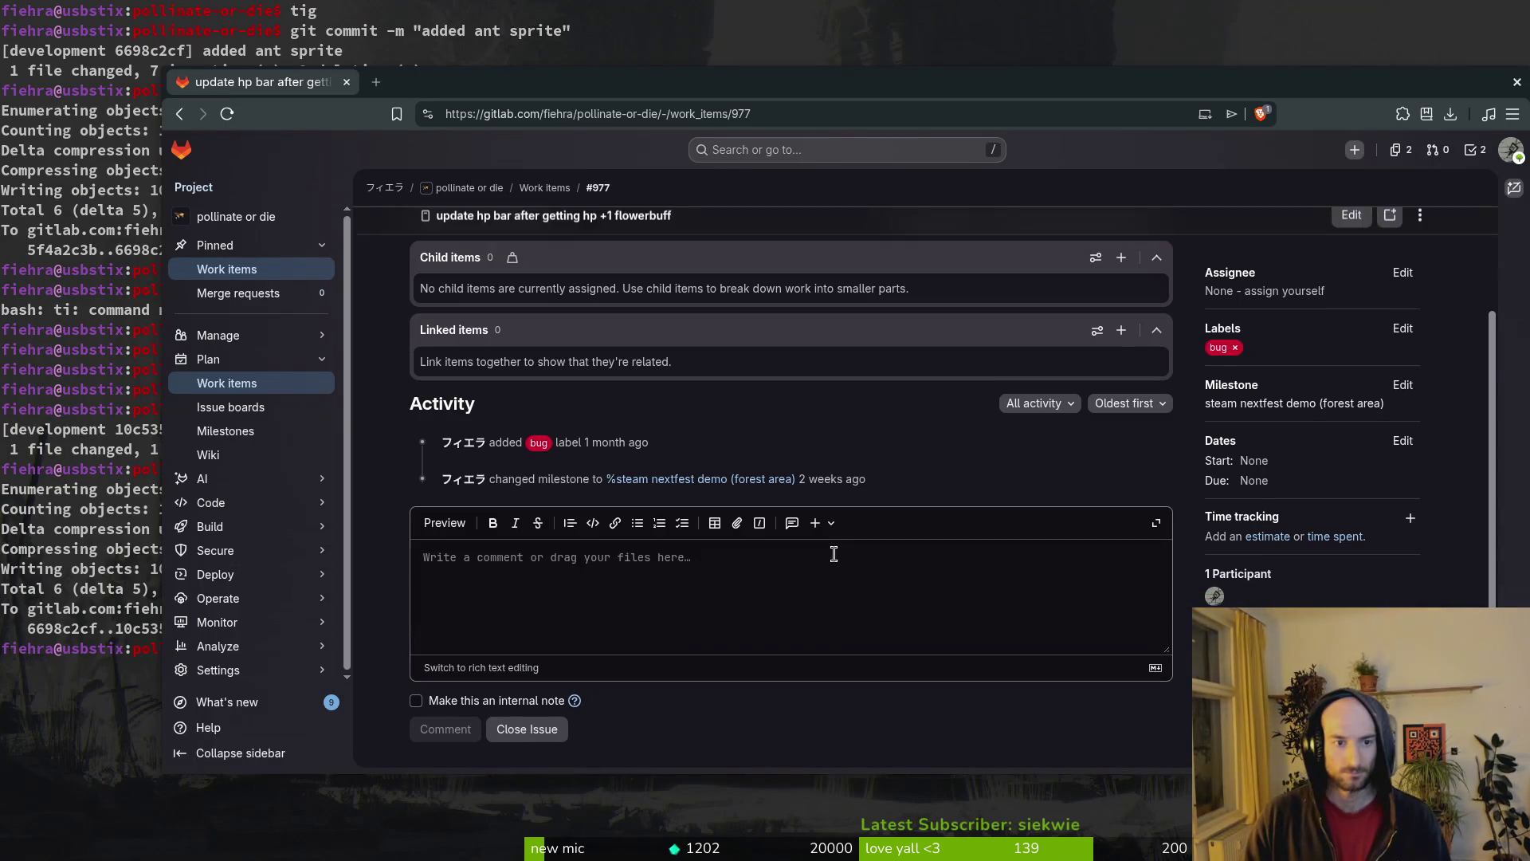
left_click(534, 730)
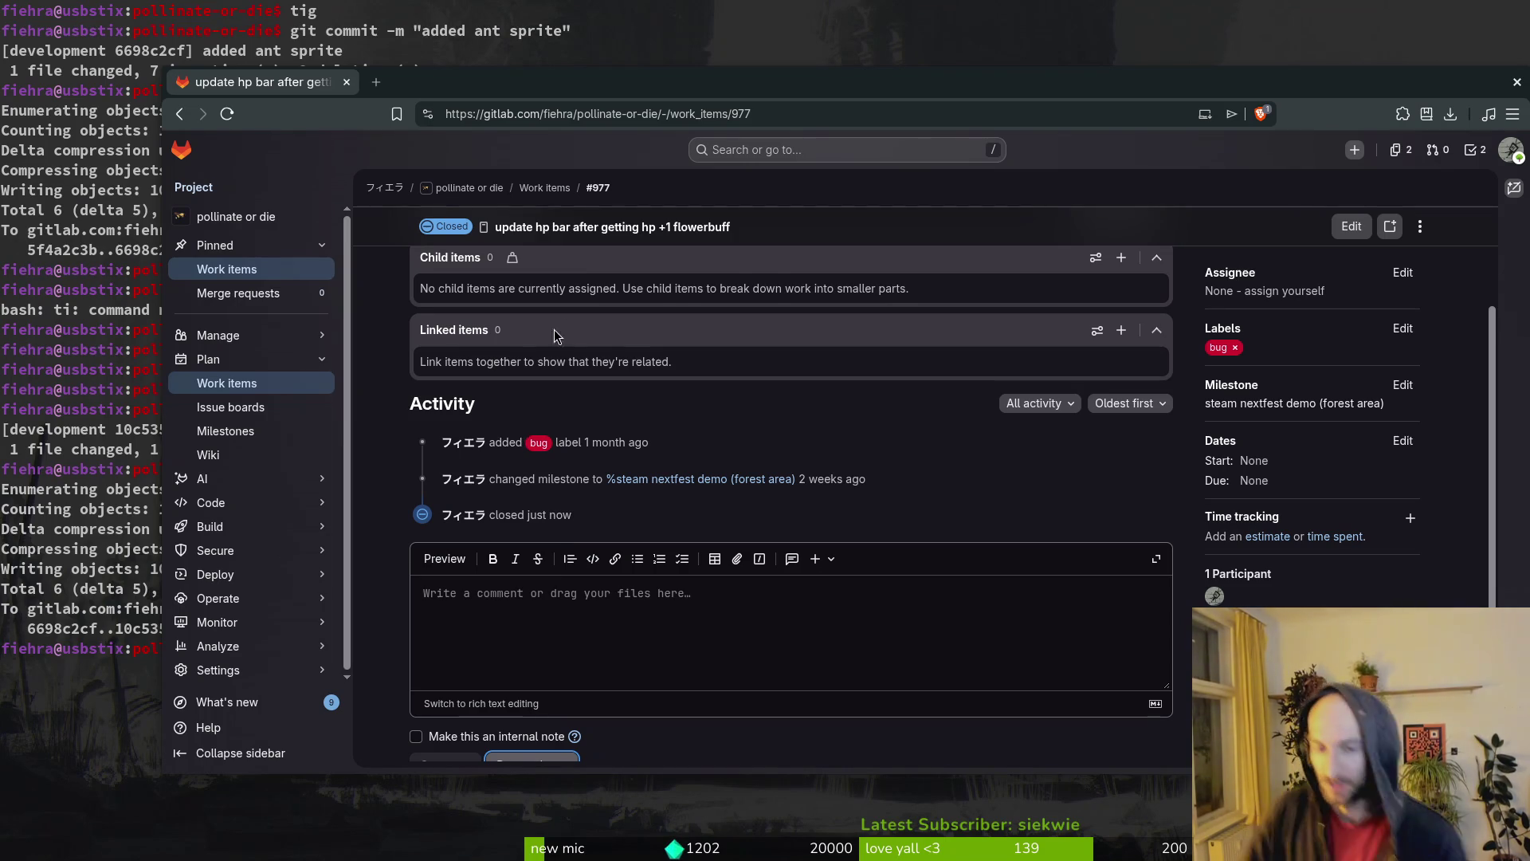
scroll(731, 597, "up", 2)
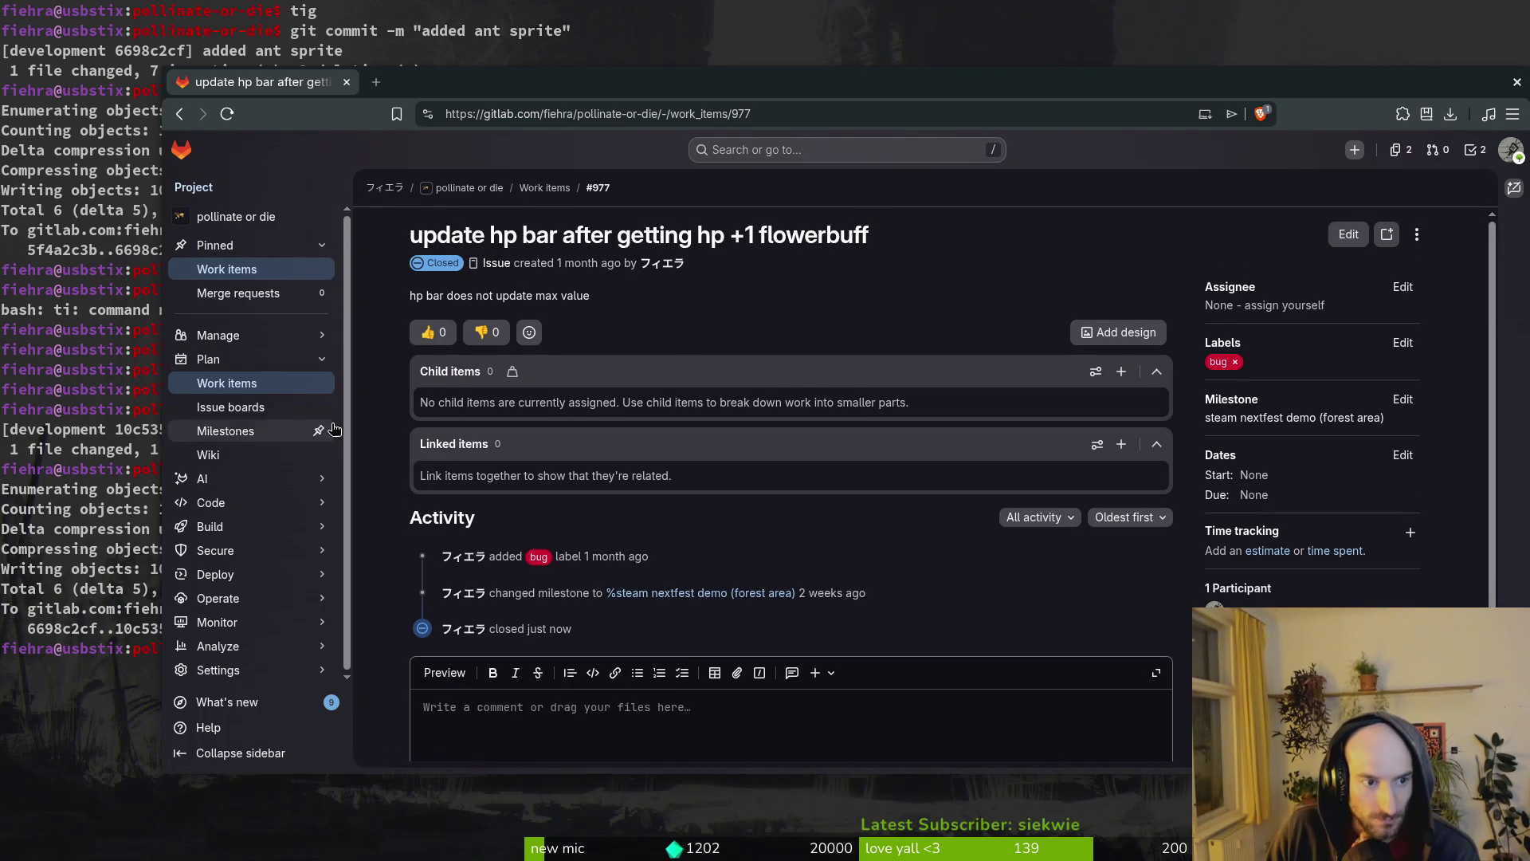
- Browse the steam nextfest demo milestone's work items, then return to the terminal
left_click(238, 434)
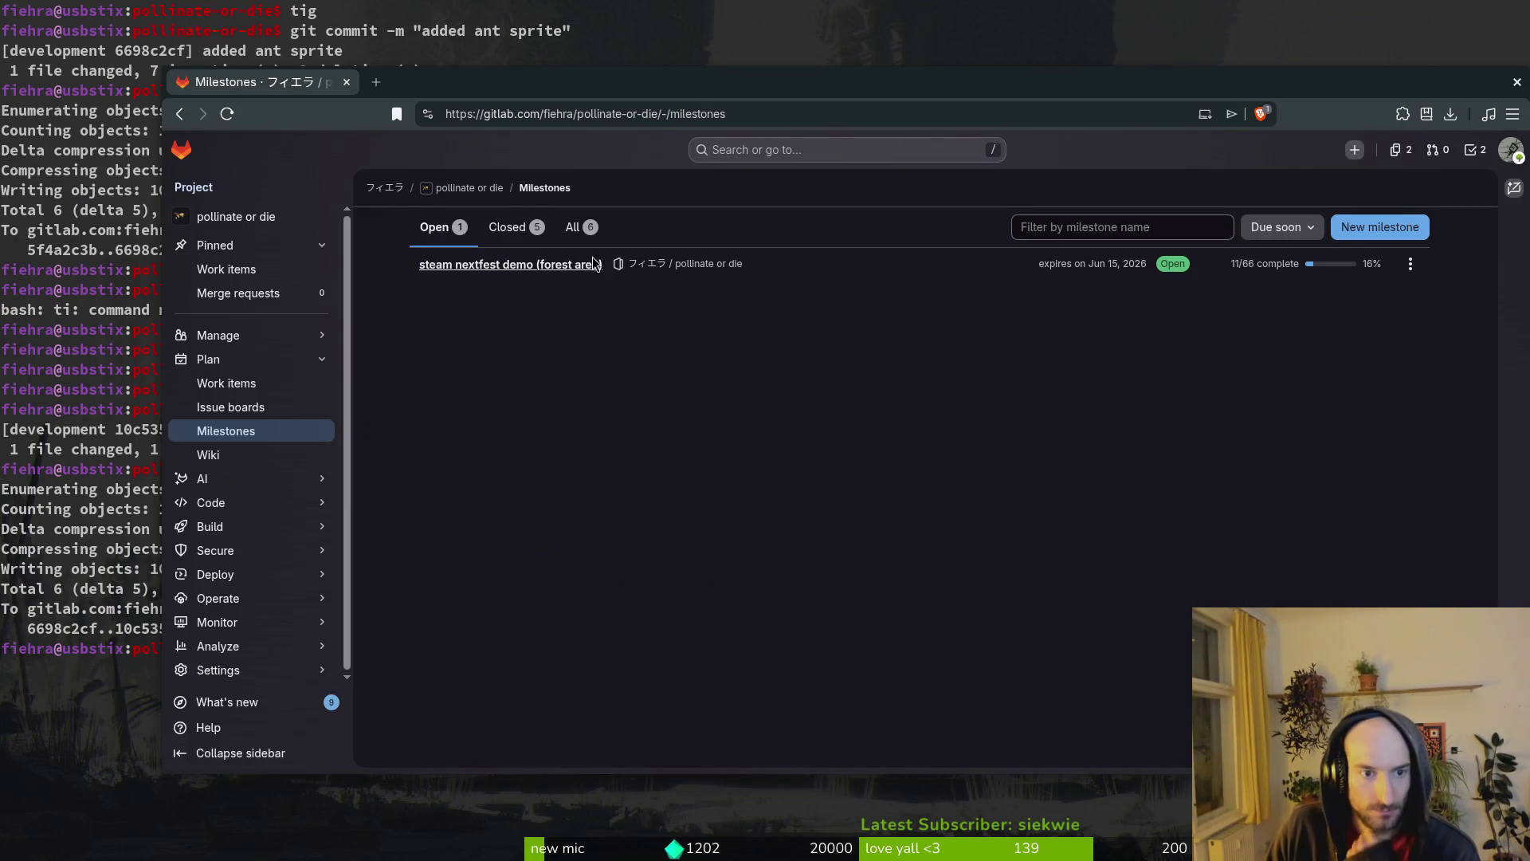
left_click(556, 271)
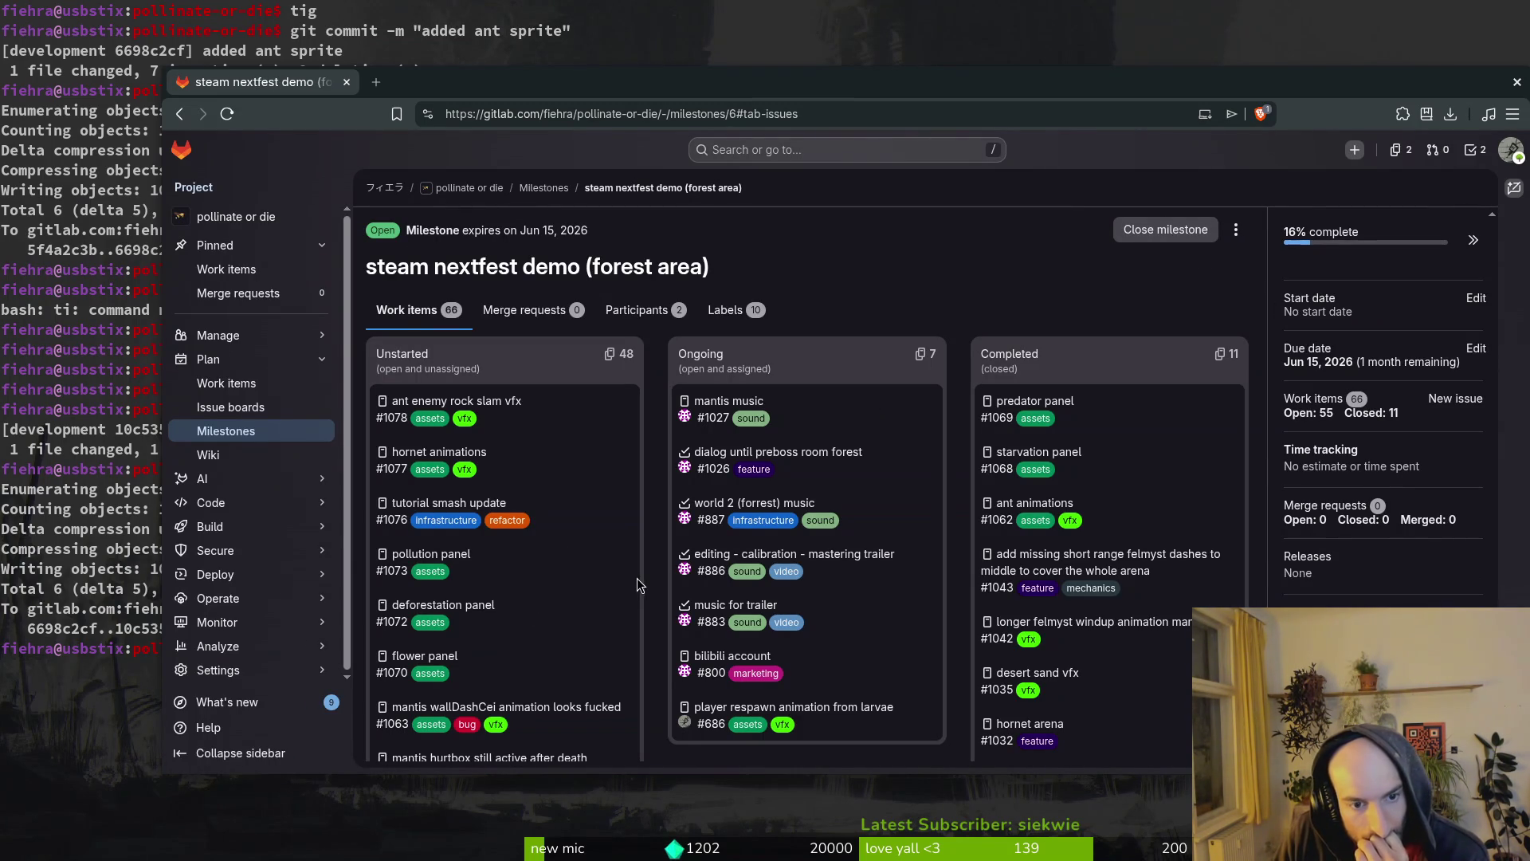
scroll(633, 570, "down", 15)
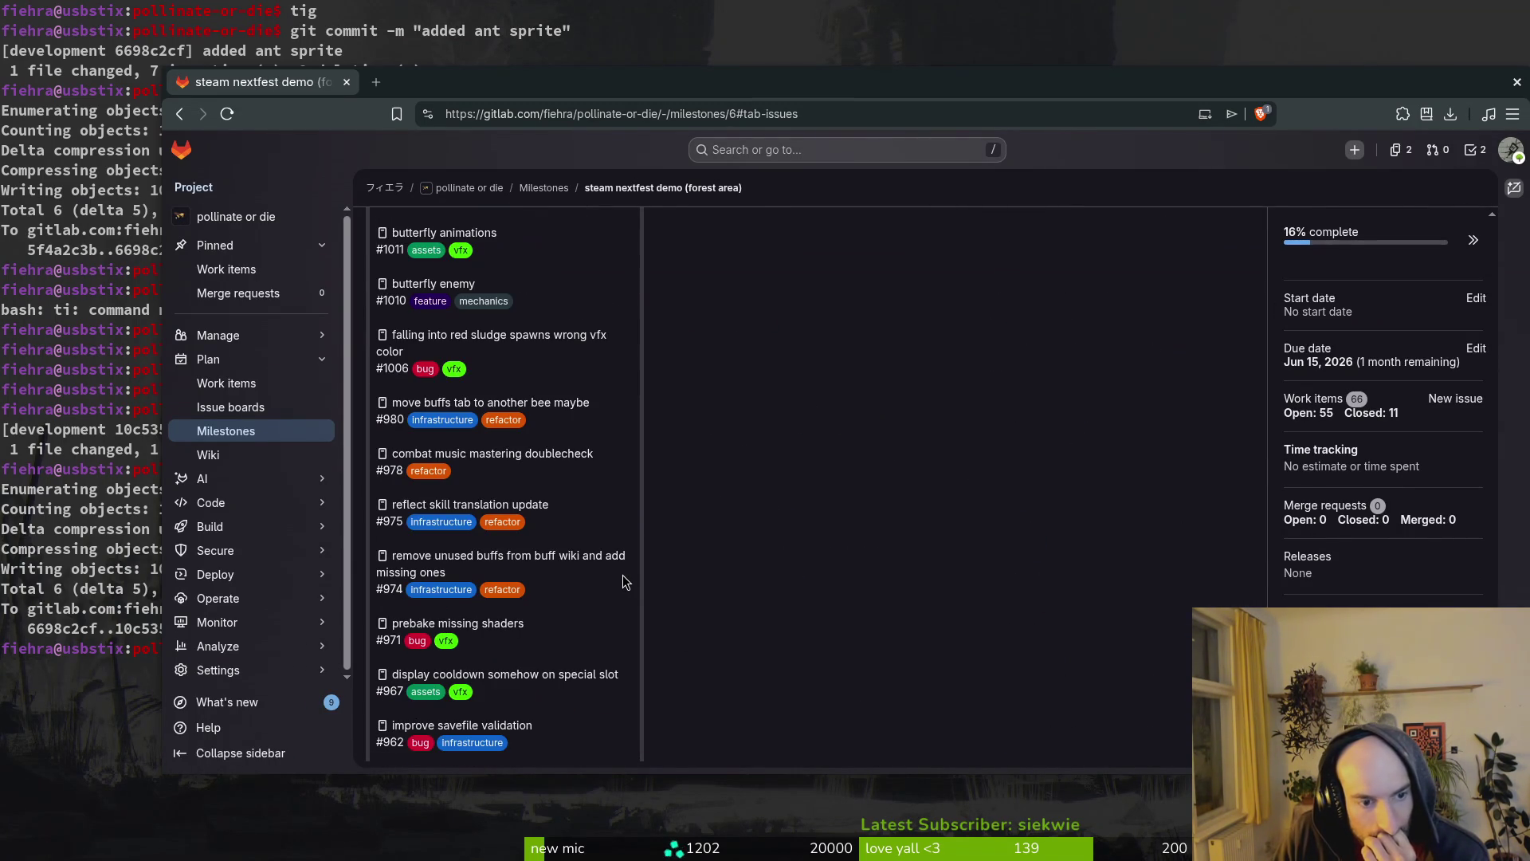
scroll(623, 581, "down", 3)
scroll(623, 584, "down", 4)
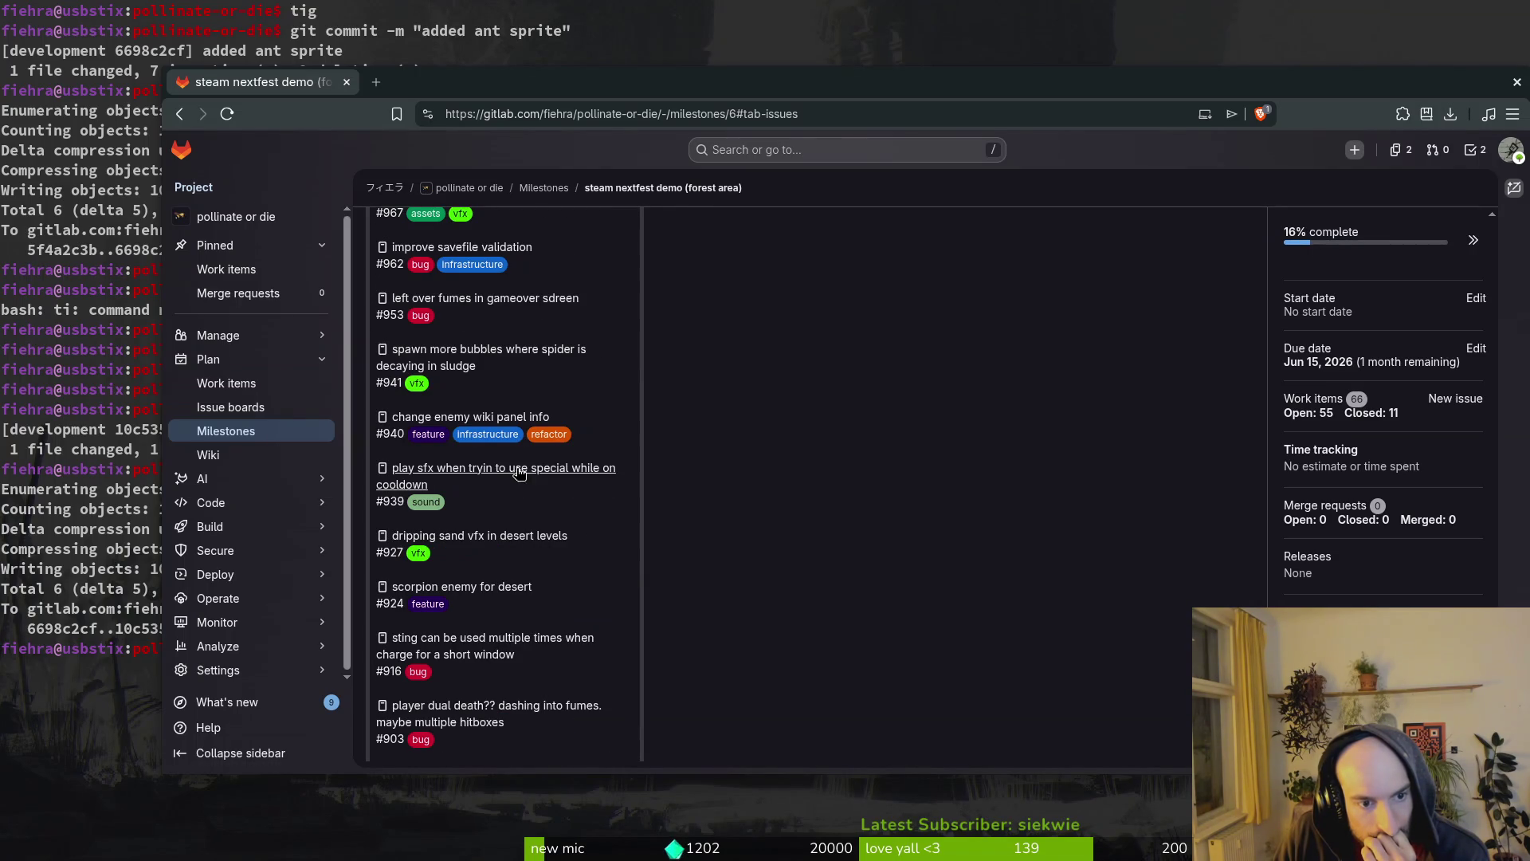
scroll(570, 534, "down", 4)
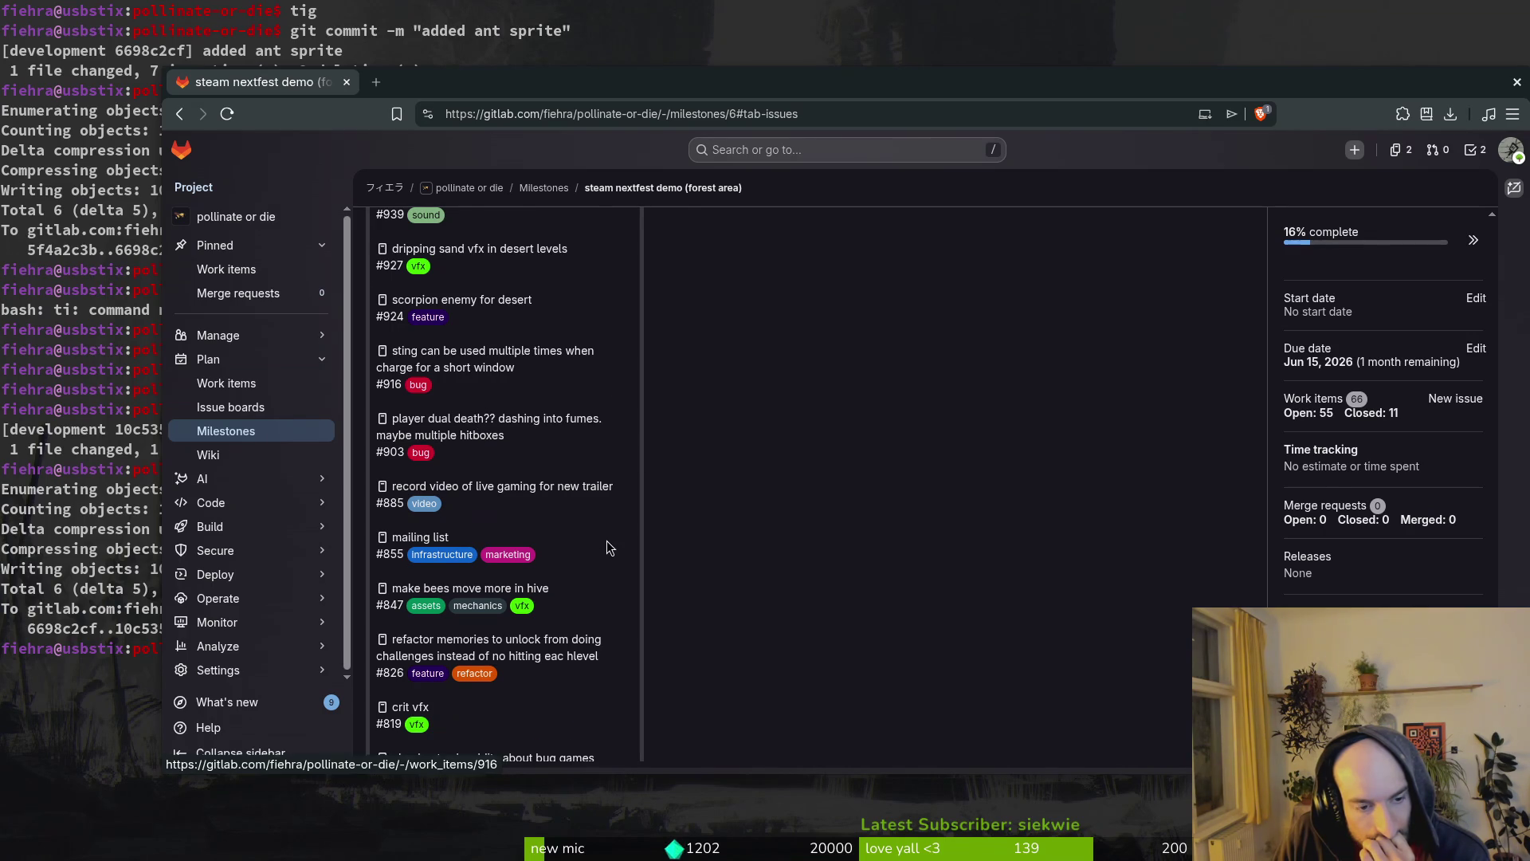
scroll(635, 621, "down", 3)
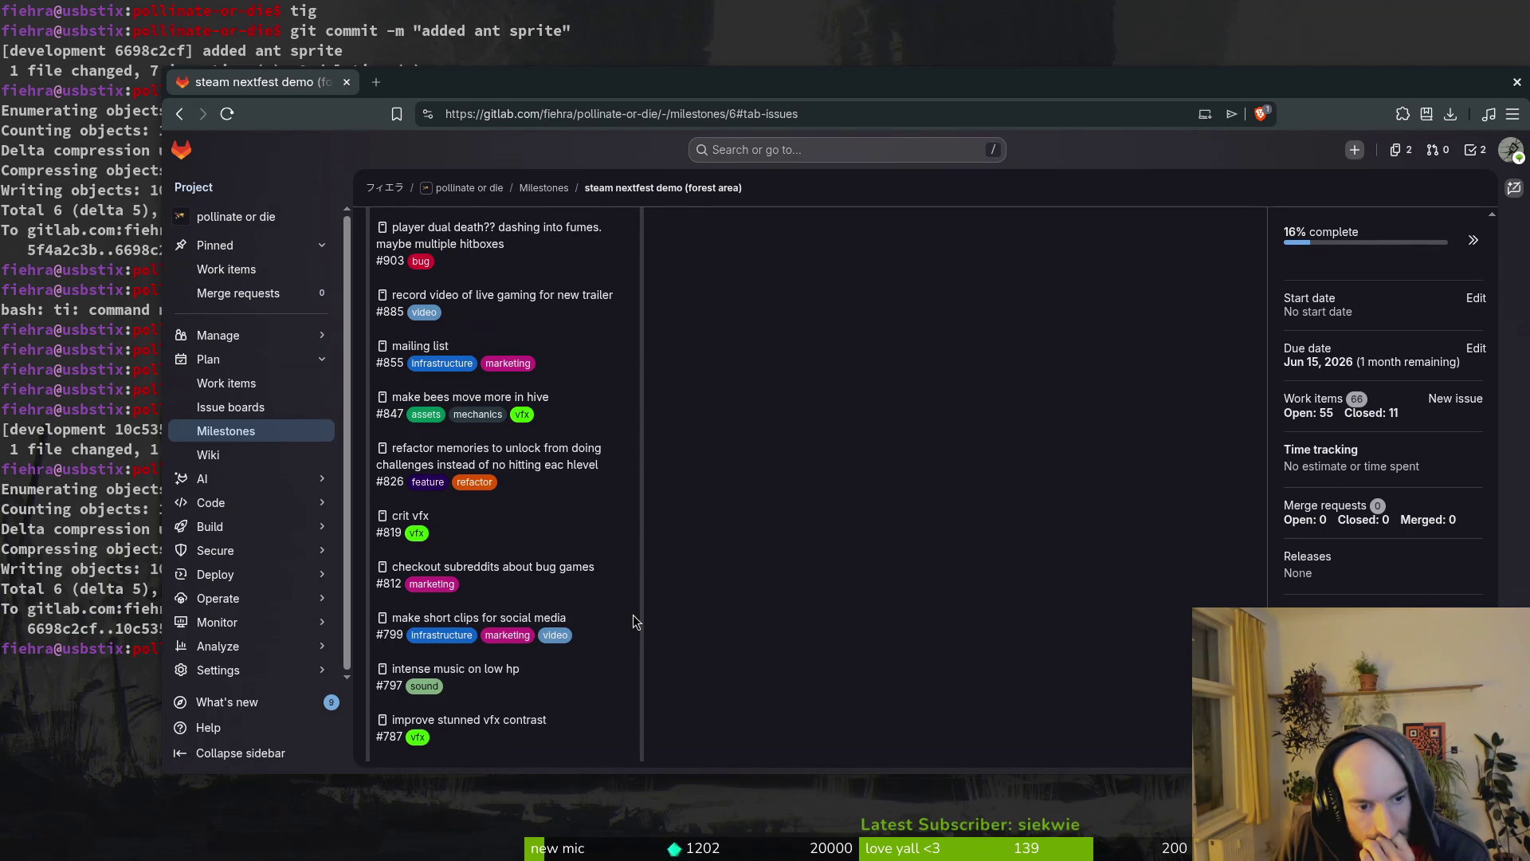
left_click(91, 623)
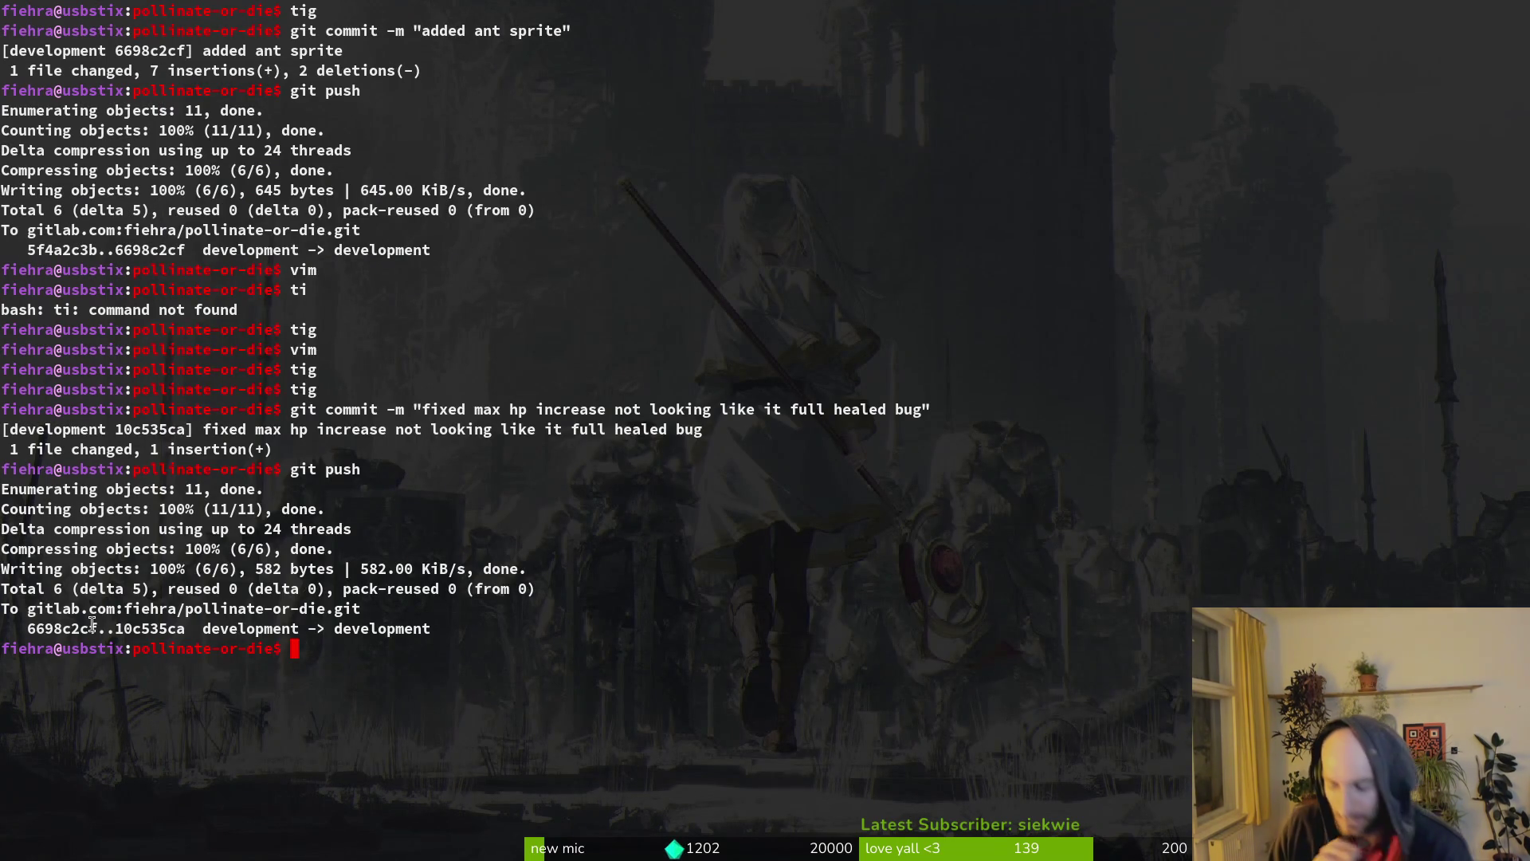
- Open player.manager.gd in Vim and look at its health variables
type("vim .")
key("Return")
key("space")
key("f")
key("f")
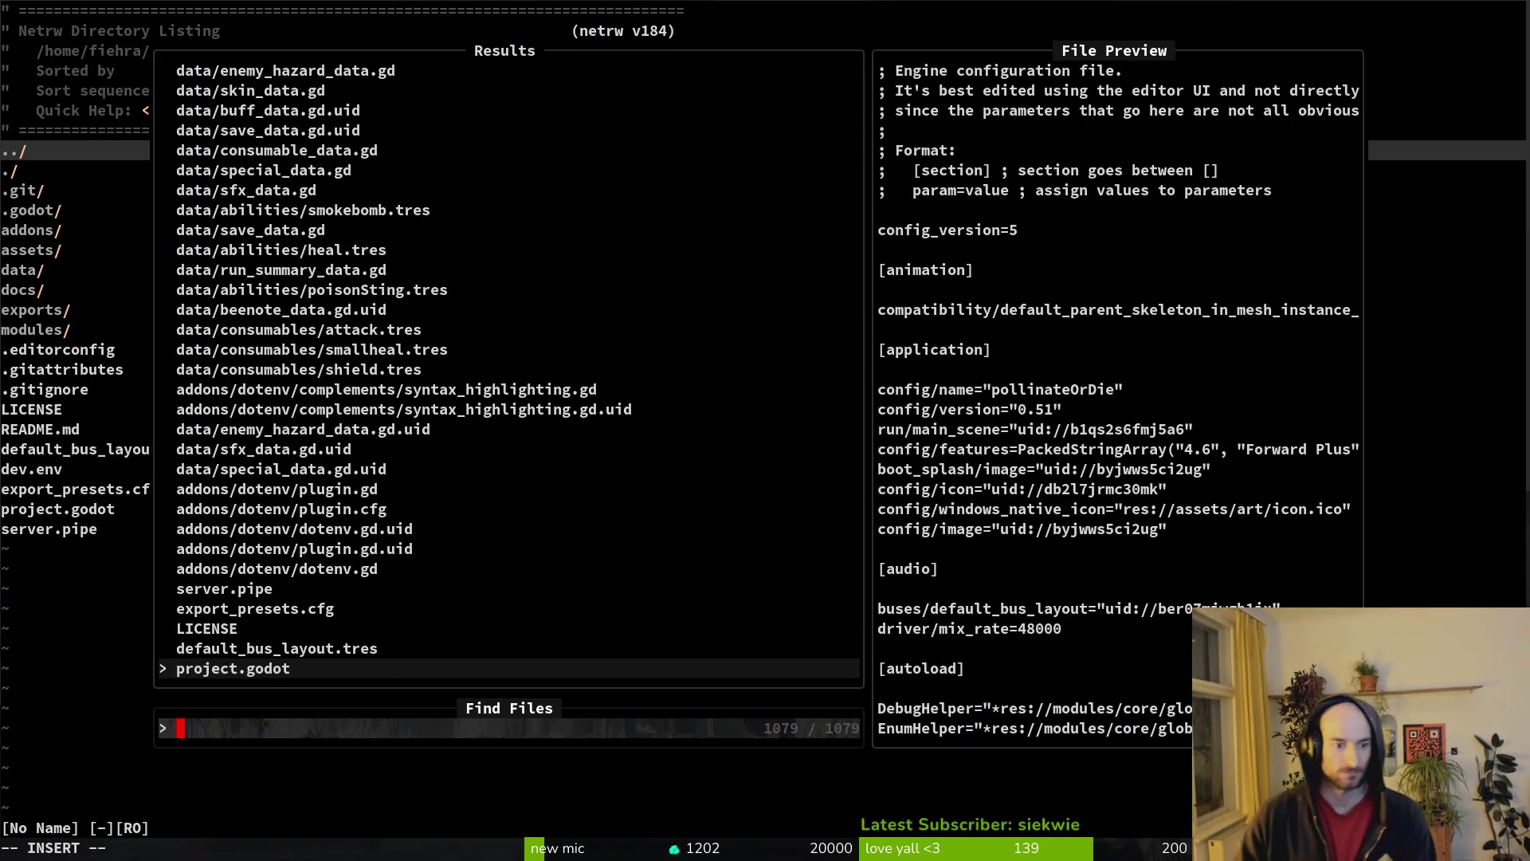
type("plman")
key("Return")
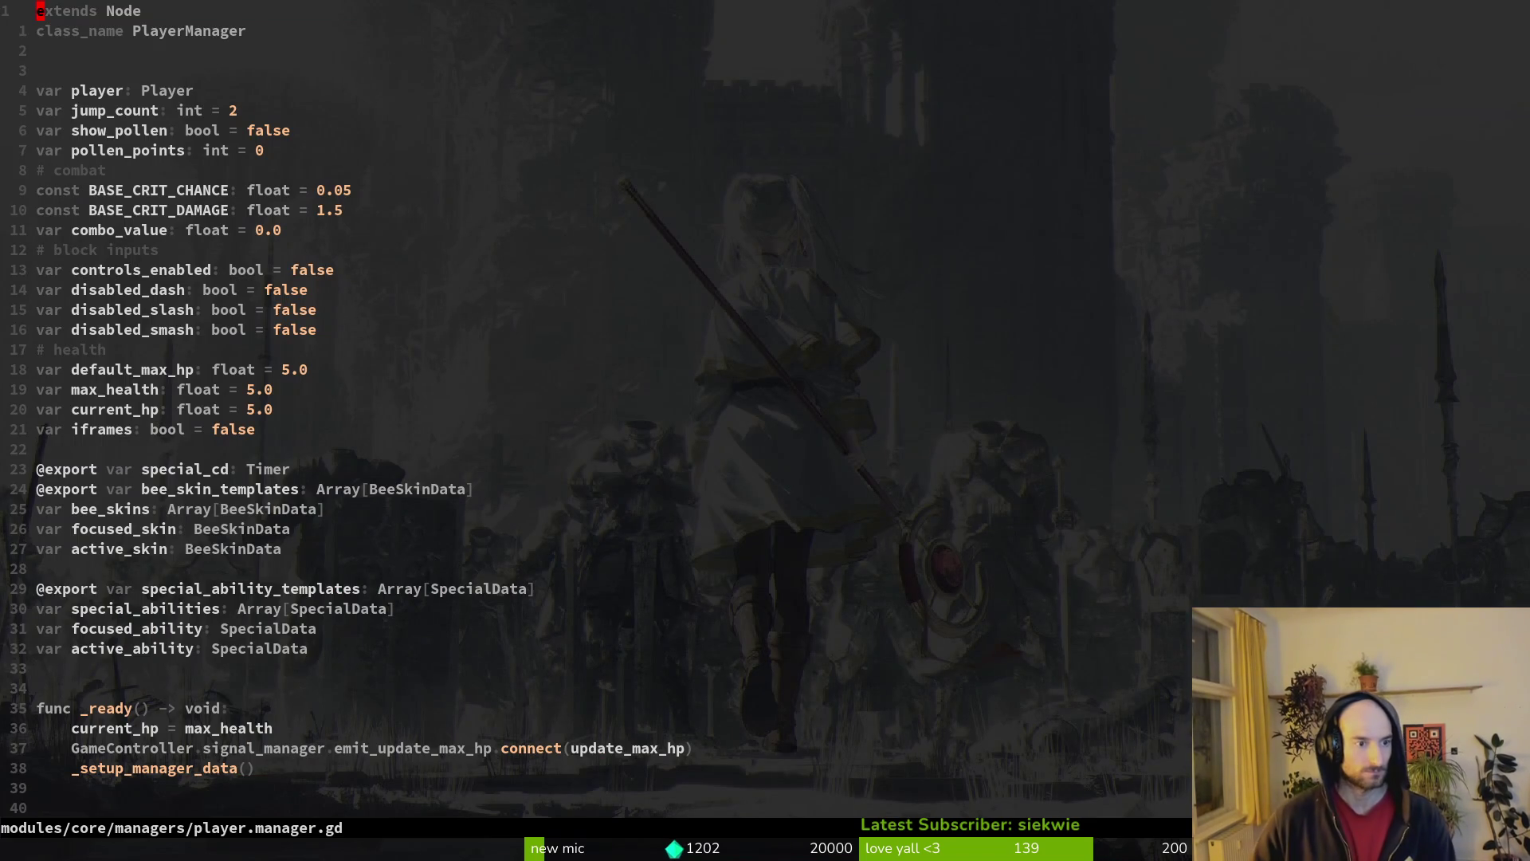
key("j")
key("j")
key("j")
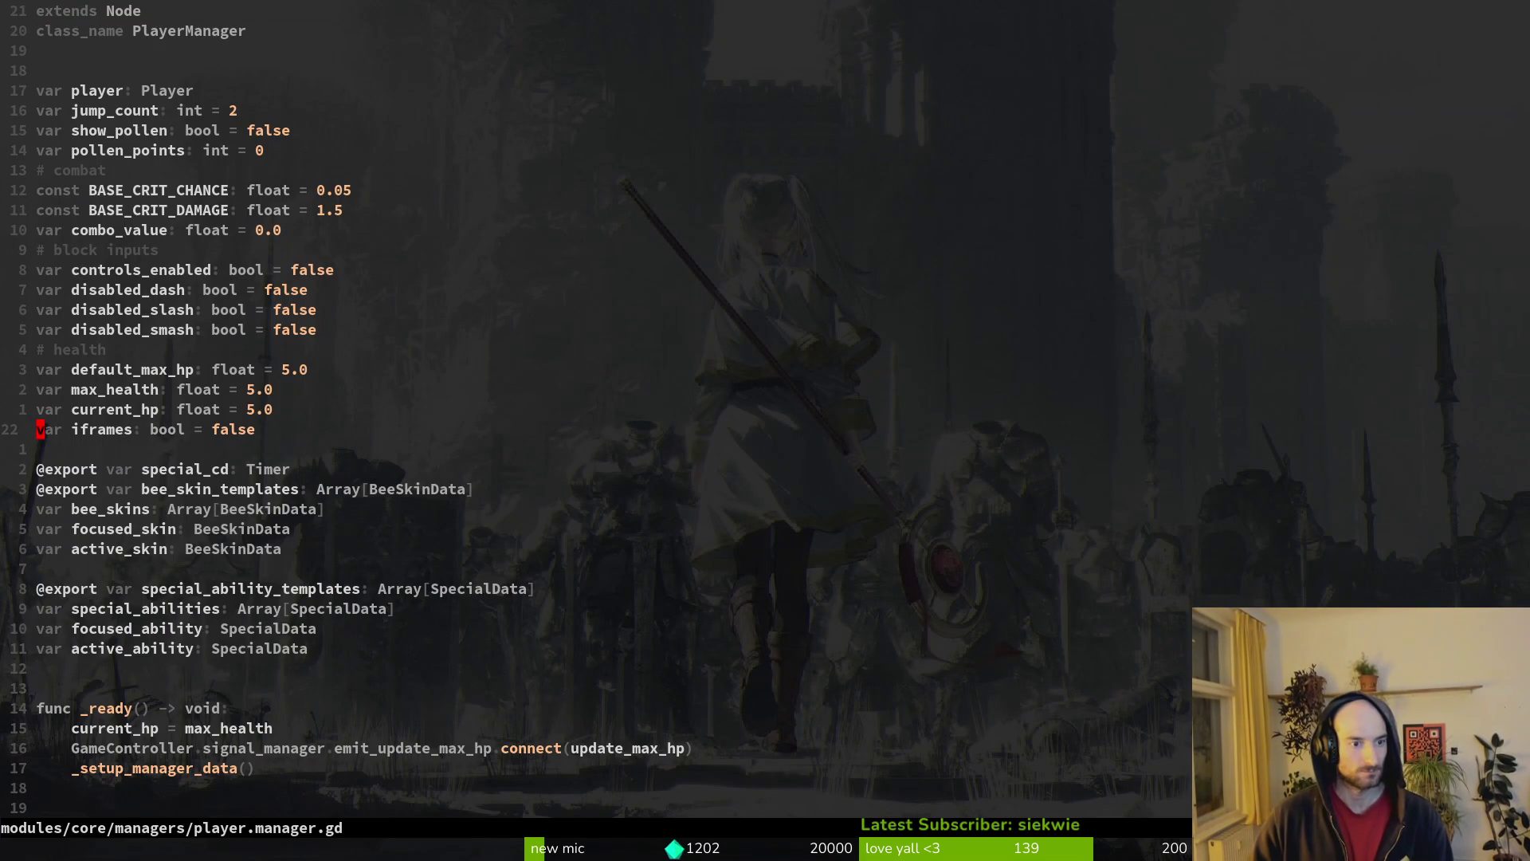
- Look through dying.gd's level-spawn and enter functions, then quit Vim
key("space")
key("f")
key("f")
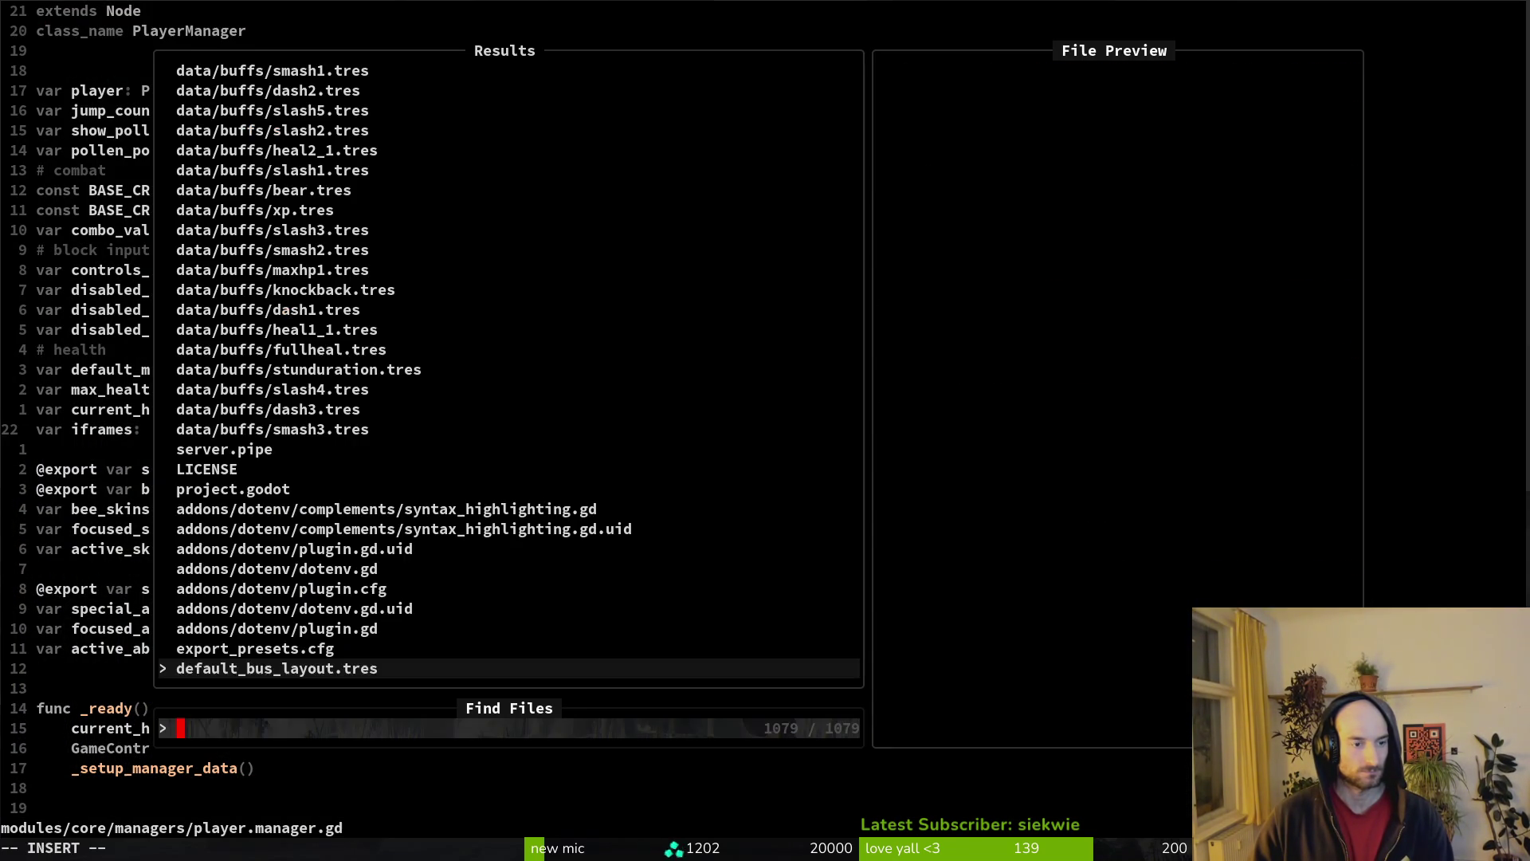
type("dying")
key("Return")
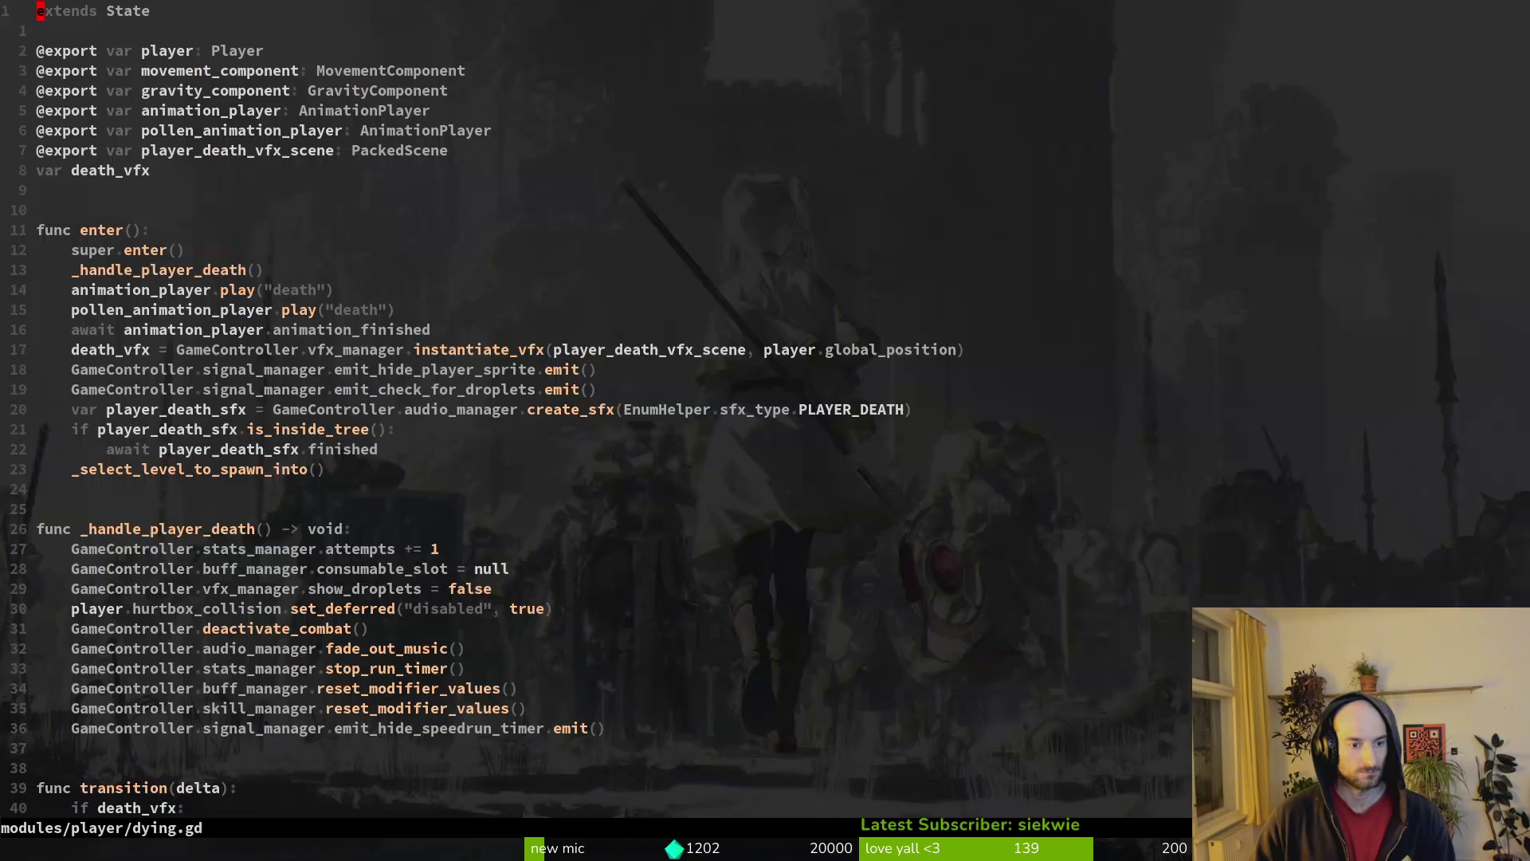
key("j")
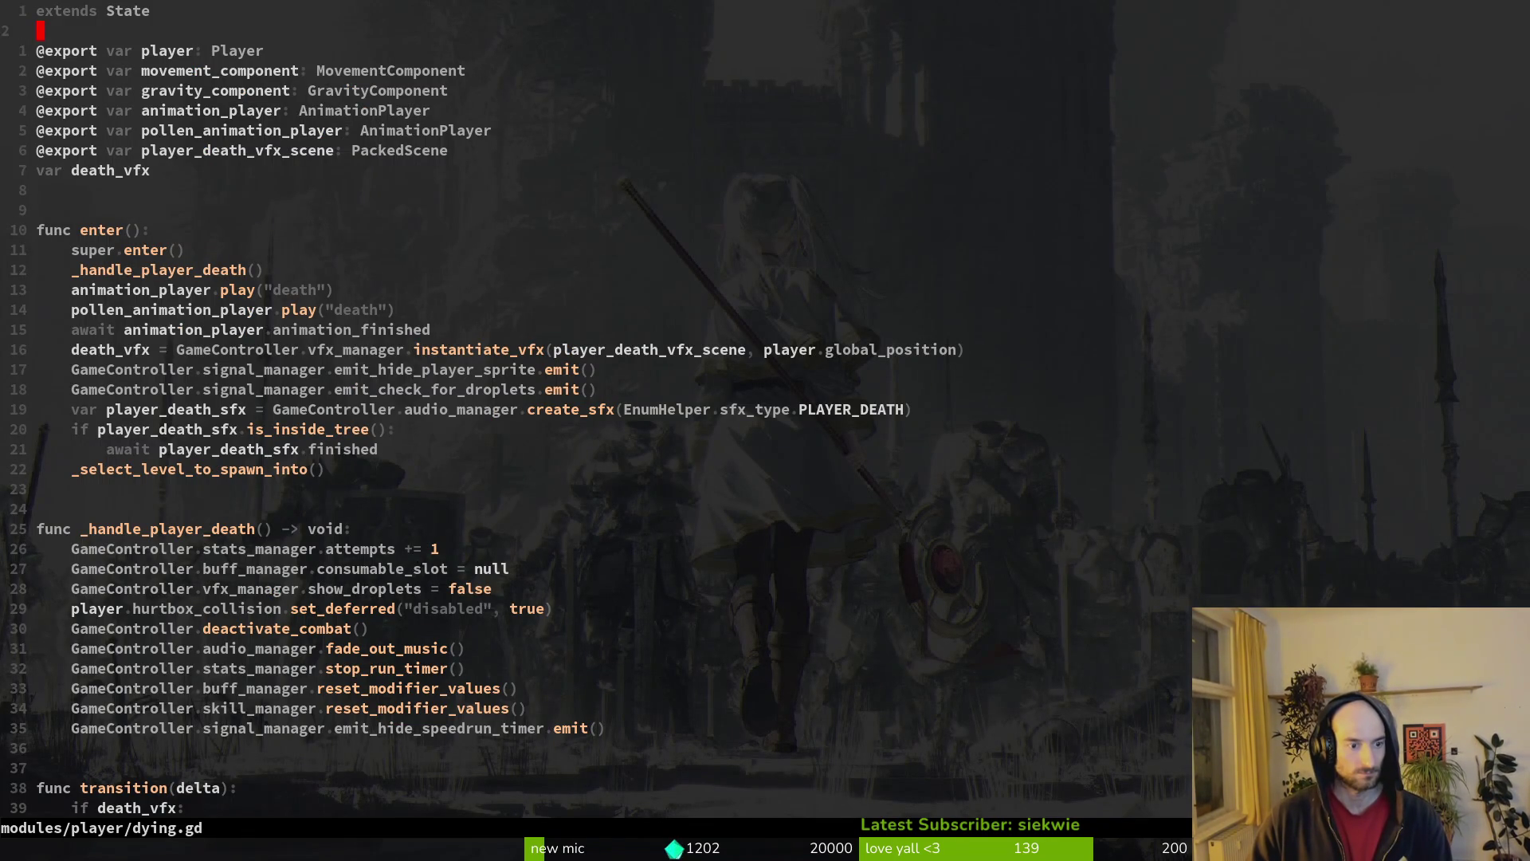
key("ctrl+d")
key("ctrl+d")
key("ctrl+d")
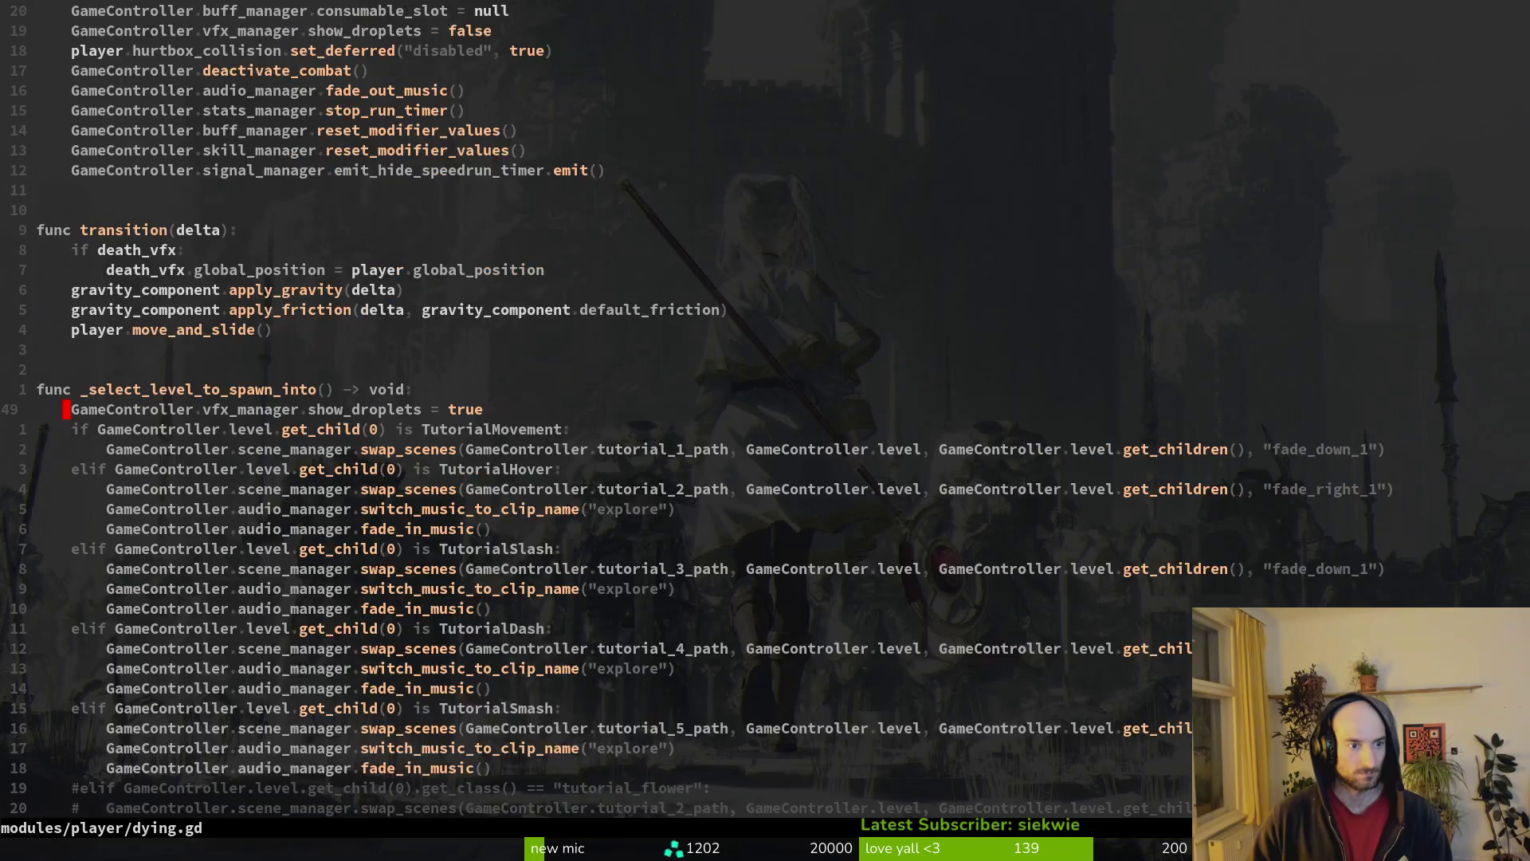
key("ctrl+u")
key("1")
key("5")
key("k")
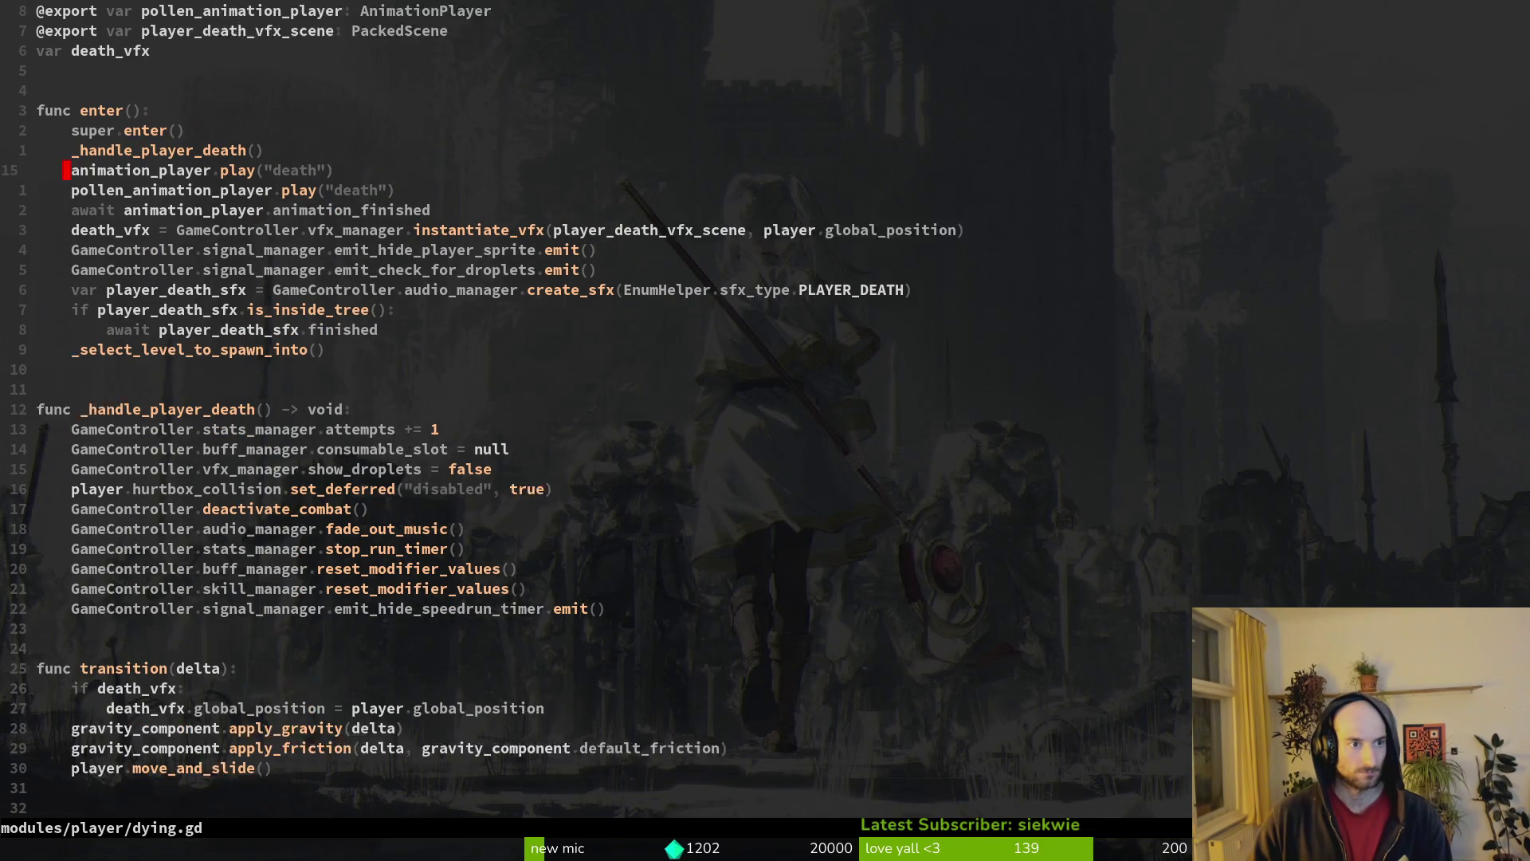
type("k:q")
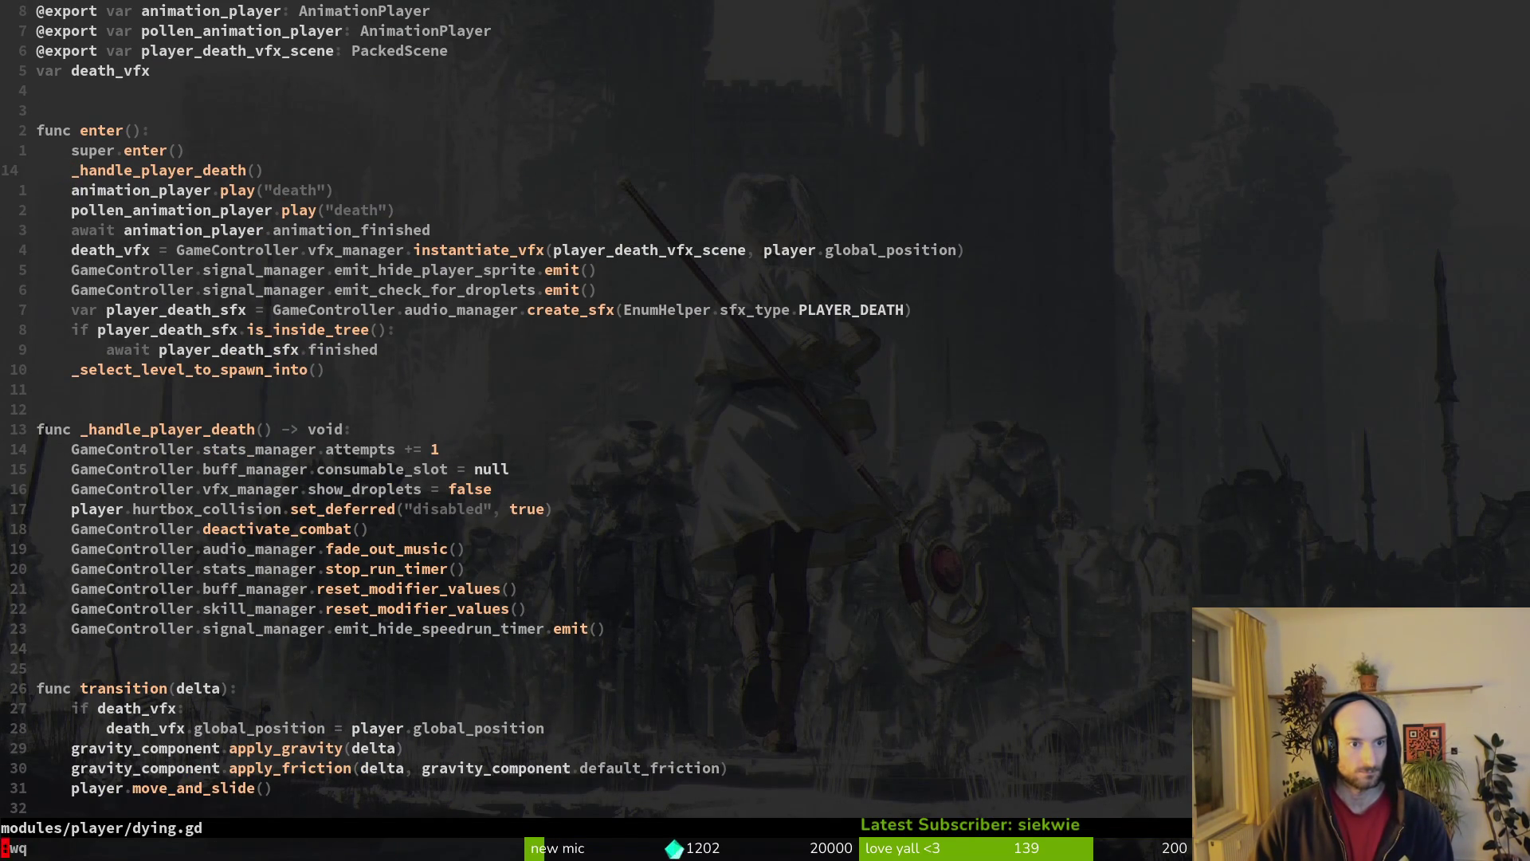
key("Return")
- Check the repository status in tig, then switch to the Godot editor
type("tig")
key("Return")
key("q")
key("alt+Tab")
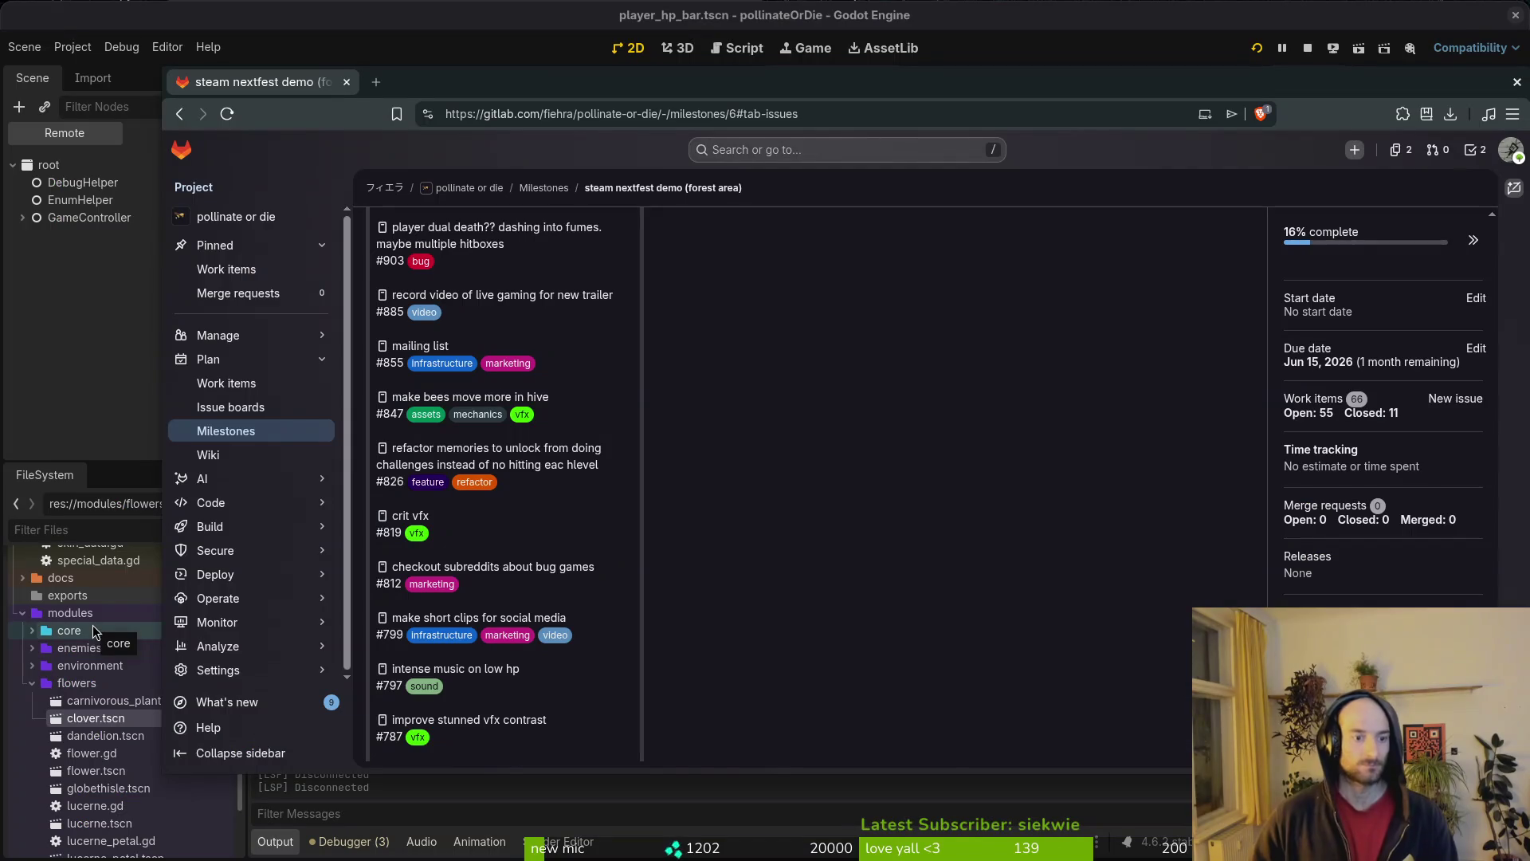